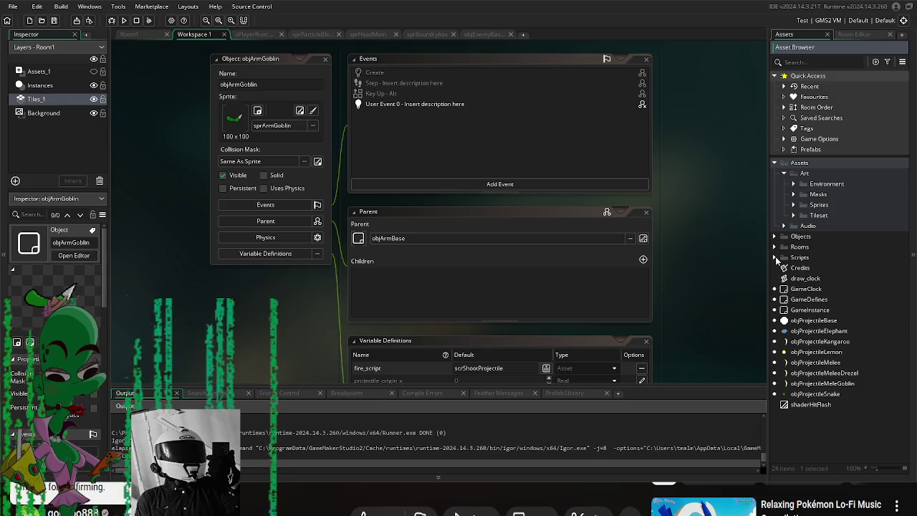
pyautogui.click(775, 256)
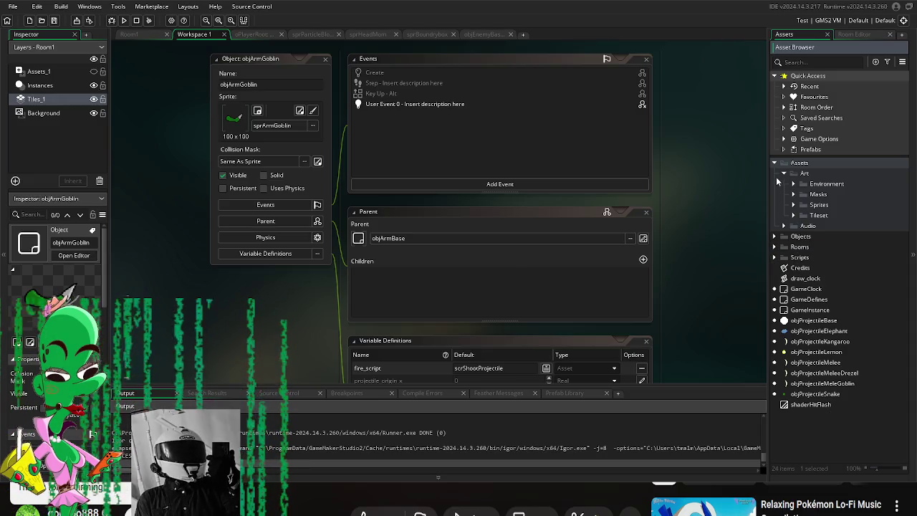
# Step: Collapse the Scripts and Assets folders, expand Objects, and open oPlayerRoot
pyautogui.click(775, 164)
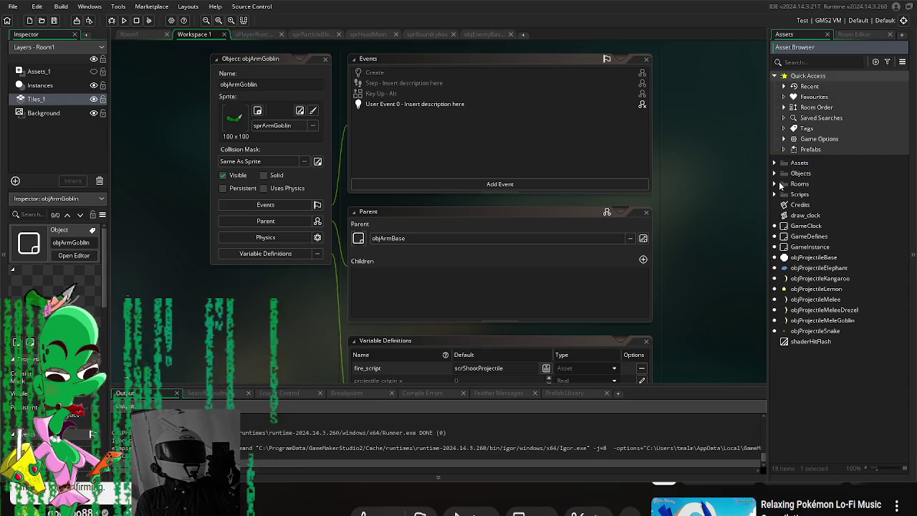
pyautogui.click(776, 174)
pyautogui.scroll(-3, 824, 343)
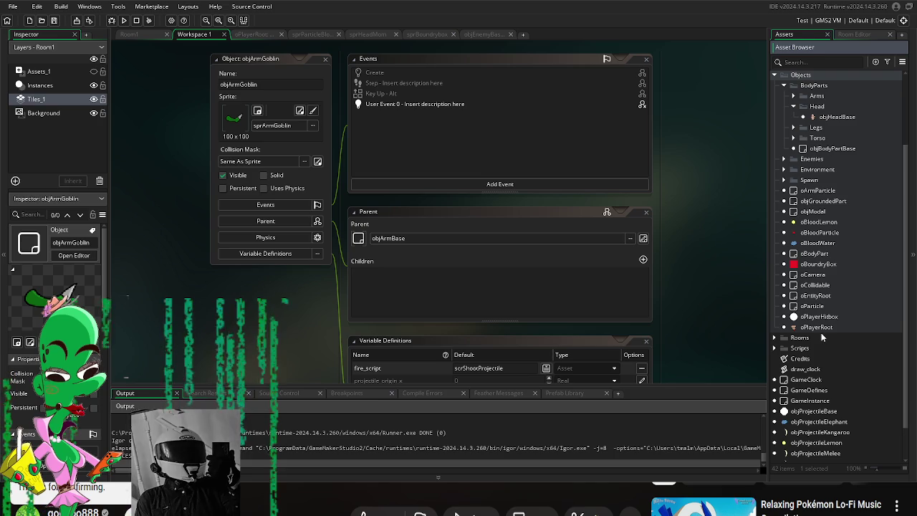
pyautogui.doubleClick(822, 328)
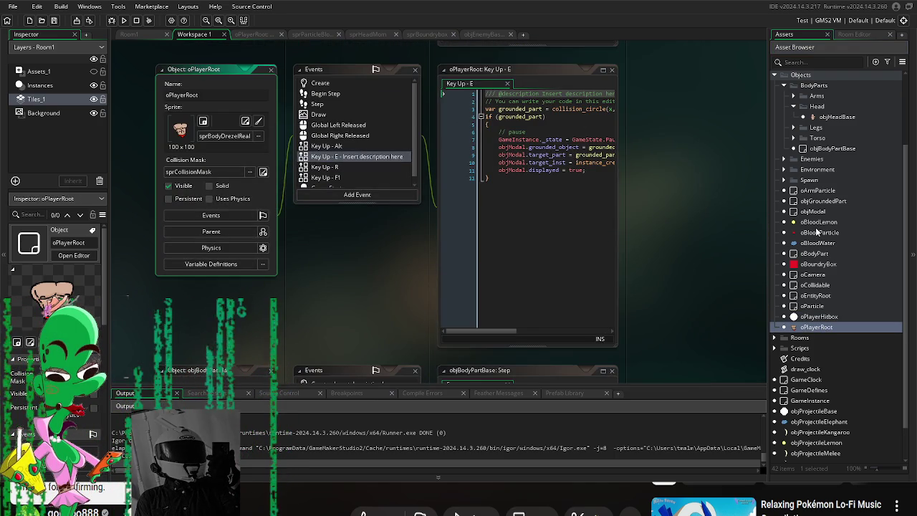
# Step: Expand the Enemies folder and open the objEnemyBase object editor
pyautogui.scroll(3, 824, 230)
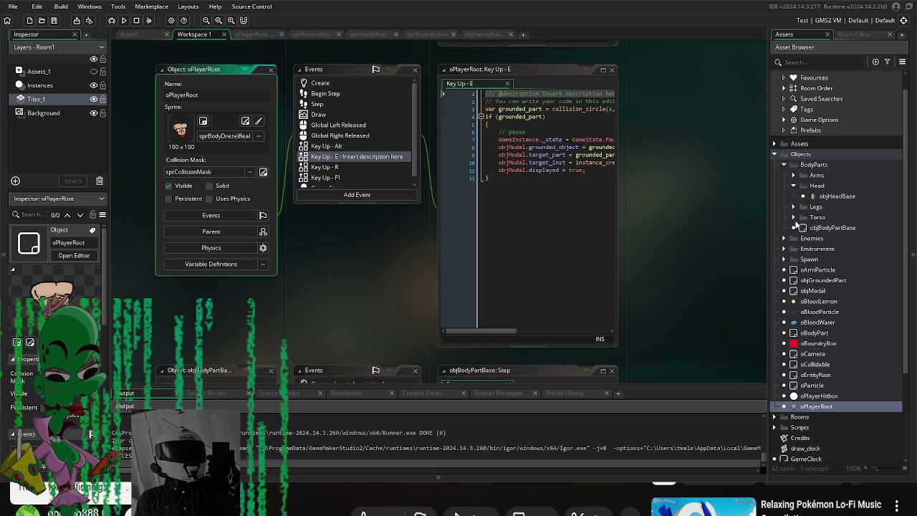
pyautogui.click(784, 238)
pyautogui.doubleClick(817, 249)
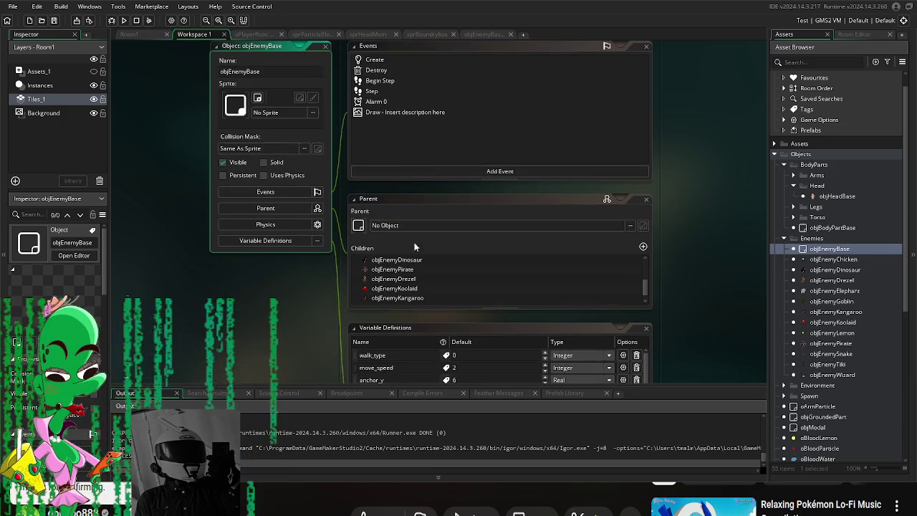
# Step: Read objEnemyBase's Step code, then reopen oPlayerRoot to its Key Up - E pause code
pyautogui.doubleClick(371, 91)
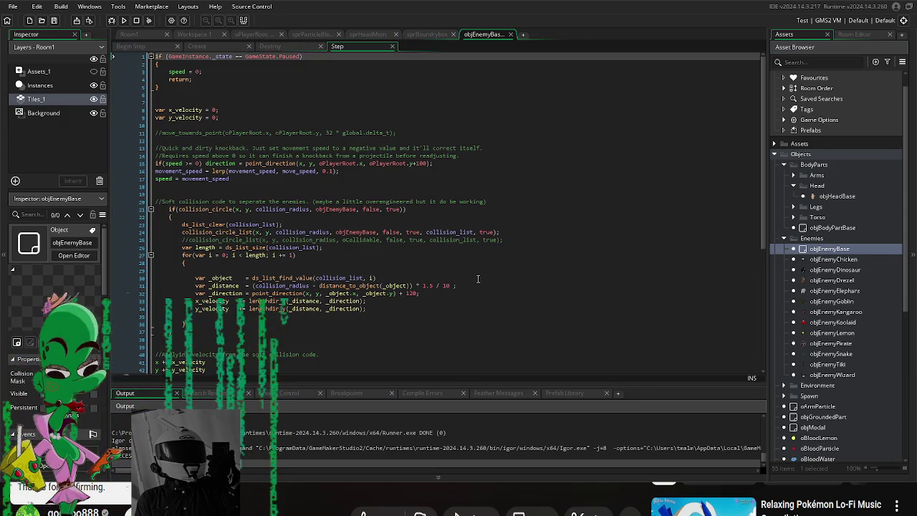
pyautogui.scroll(-8, 461, 275)
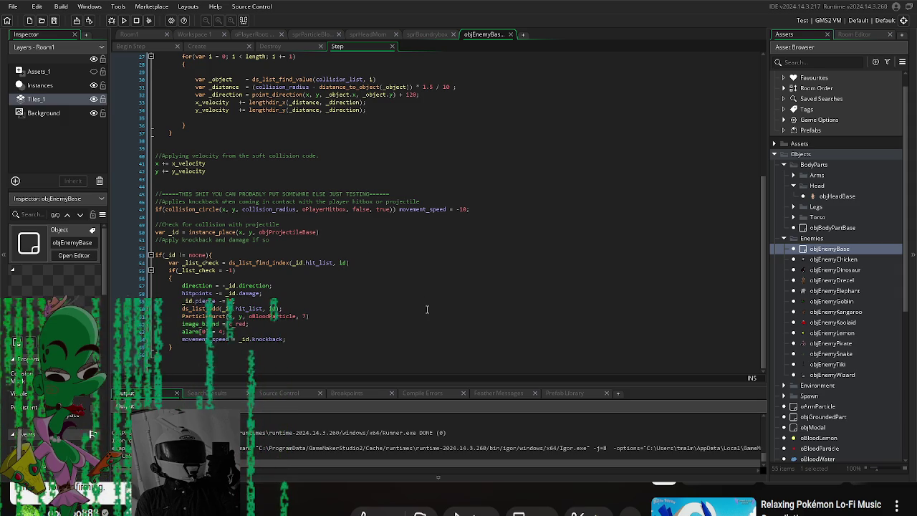
pyautogui.scroll(8, 427, 310)
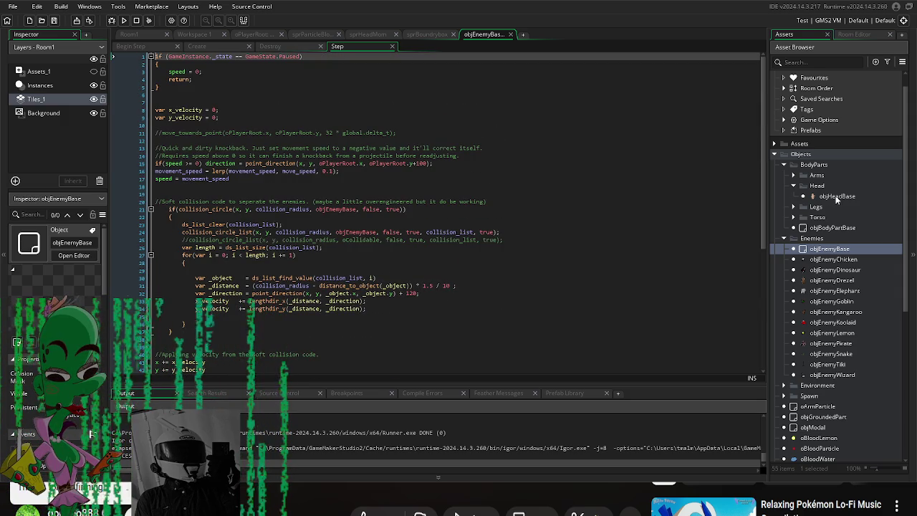
pyautogui.scroll(-6, 832, 380)
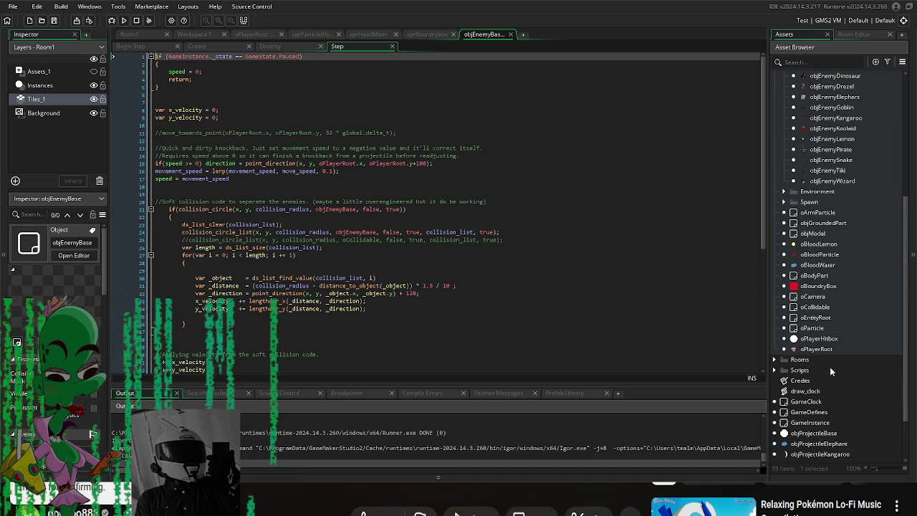
pyautogui.doubleClick(817, 349)
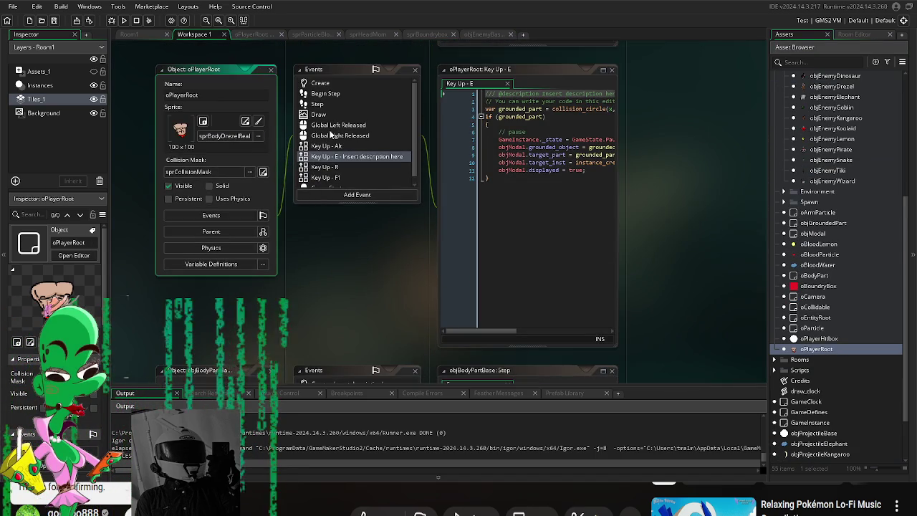
# Step: Widen the Key Up - E code window, review oPlayerRoot's Step code, then close the Step and Create tabs
pyautogui.moveTo(628, 207); pyautogui.dragTo(759, 208)
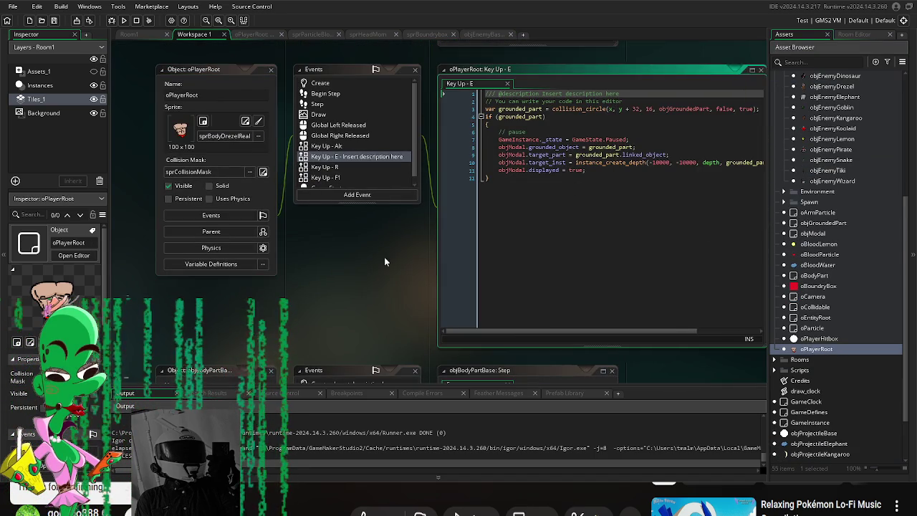
pyautogui.doubleClick(194, 146)
pyautogui.scroll(-6, 412, 268)
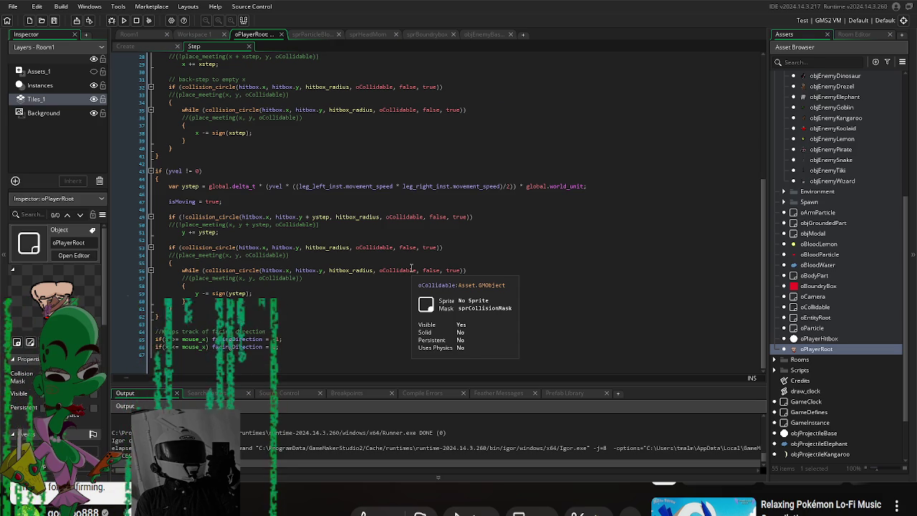
pyautogui.scroll(6, 412, 268)
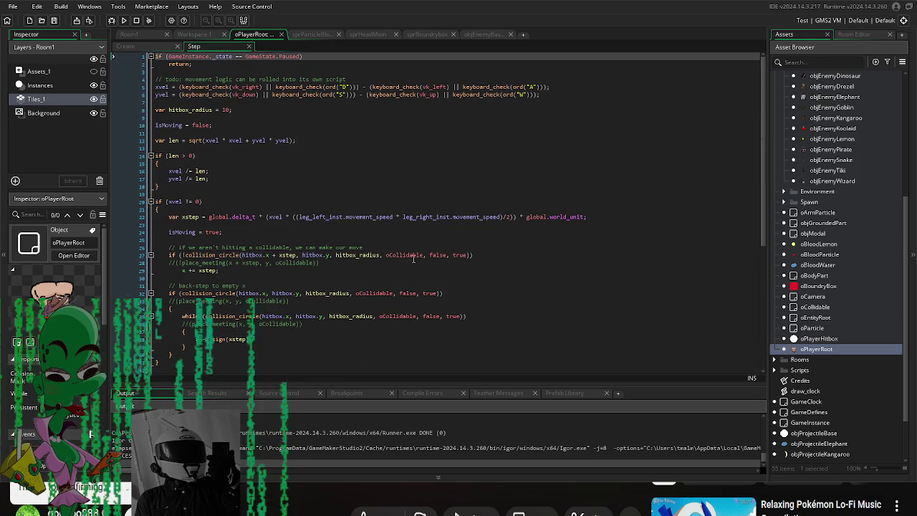
pyautogui.click(246, 48)
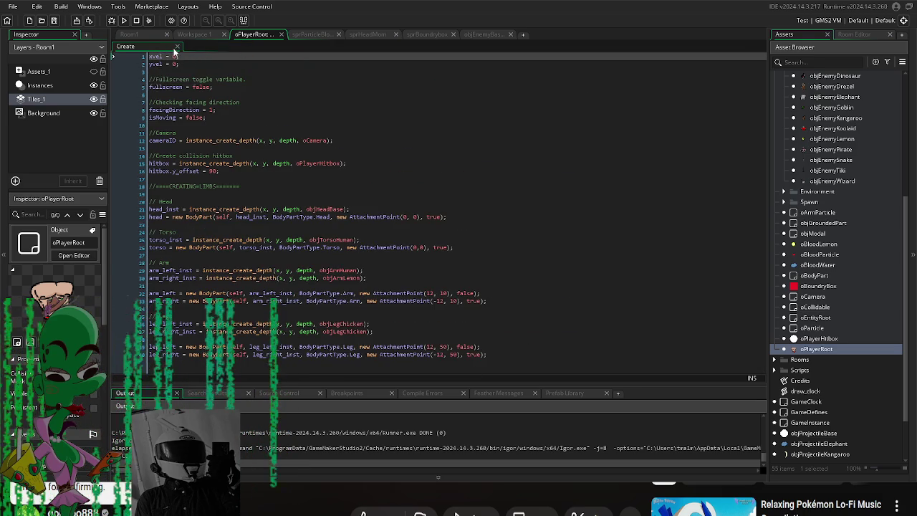
pyautogui.click(178, 47)
pyautogui.scroll(-1, 237, 208)
pyautogui.click(209, 183)
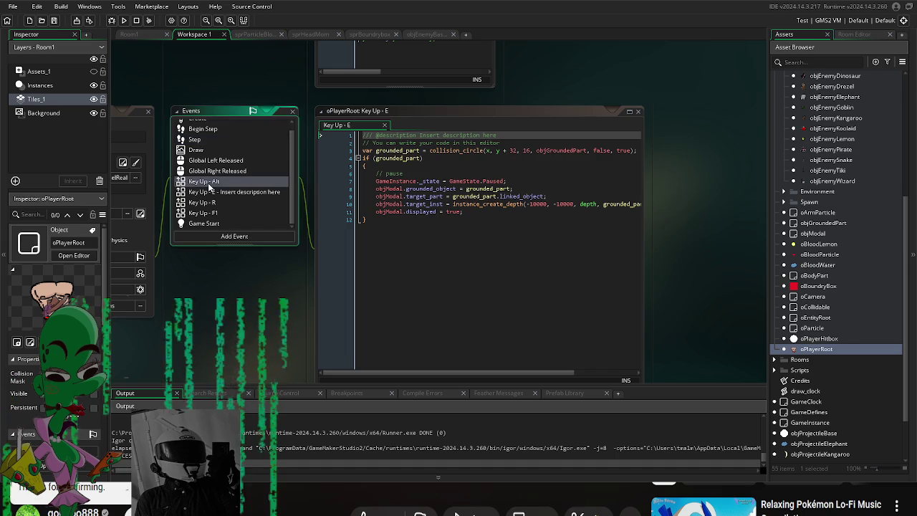
# Step: Delete oPlayerRoot's Key Up - Alt event and its code
pyautogui.rightClick(209, 186)
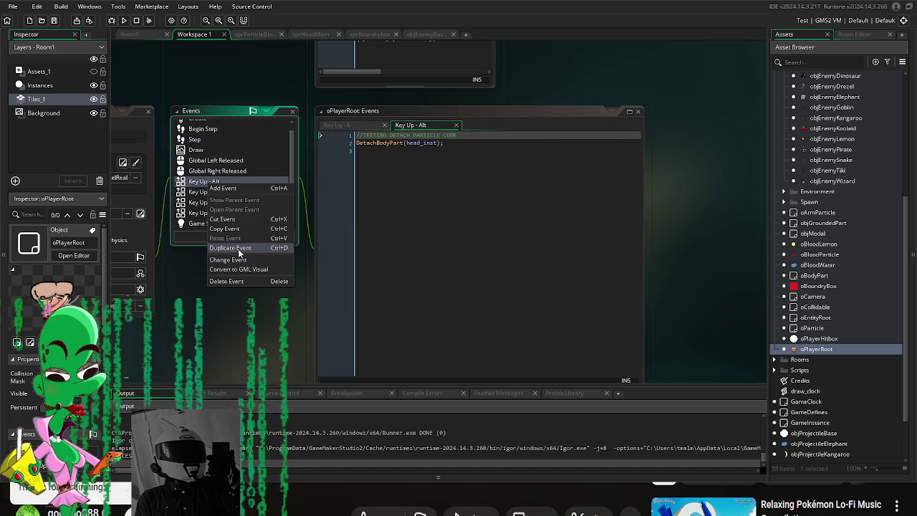
pyautogui.click(236, 281)
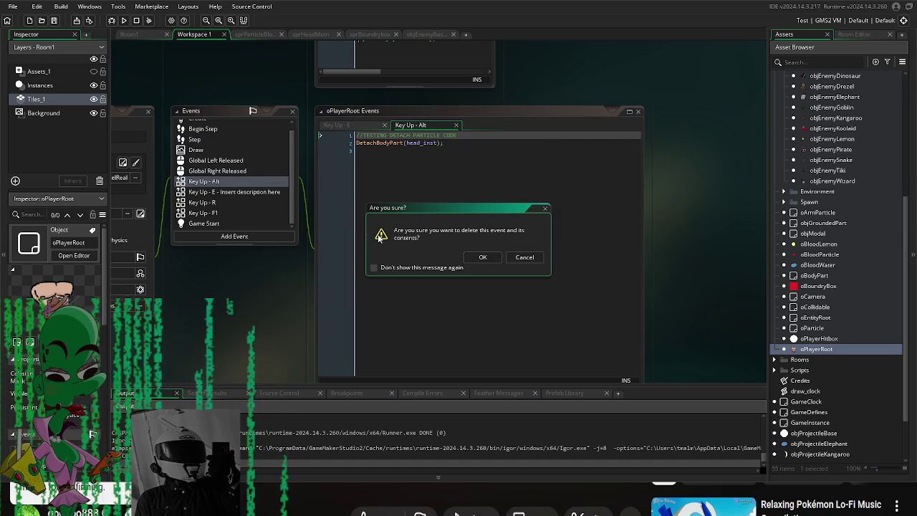
pyautogui.click(480, 258)
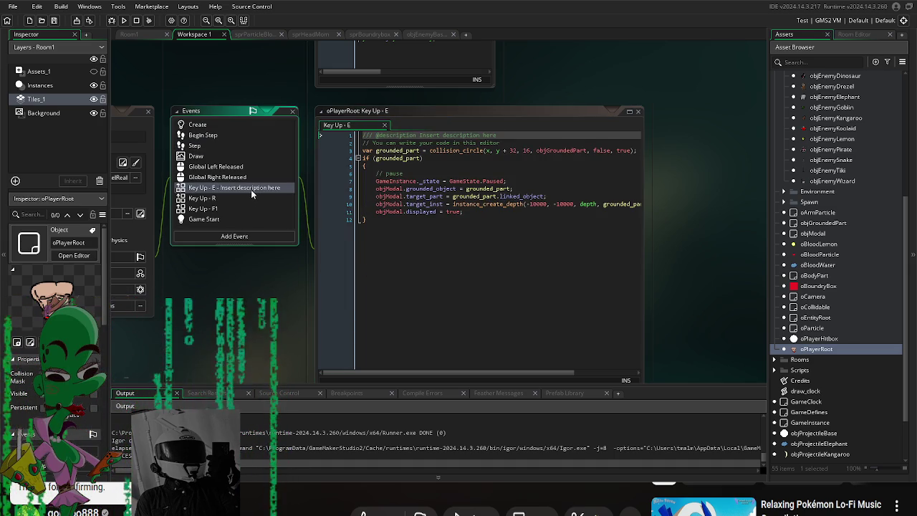
# Step: Review the Key Up - R, F1, Game Start, Global Left Released, Begin Step and Step code
pyautogui.click(250, 198)
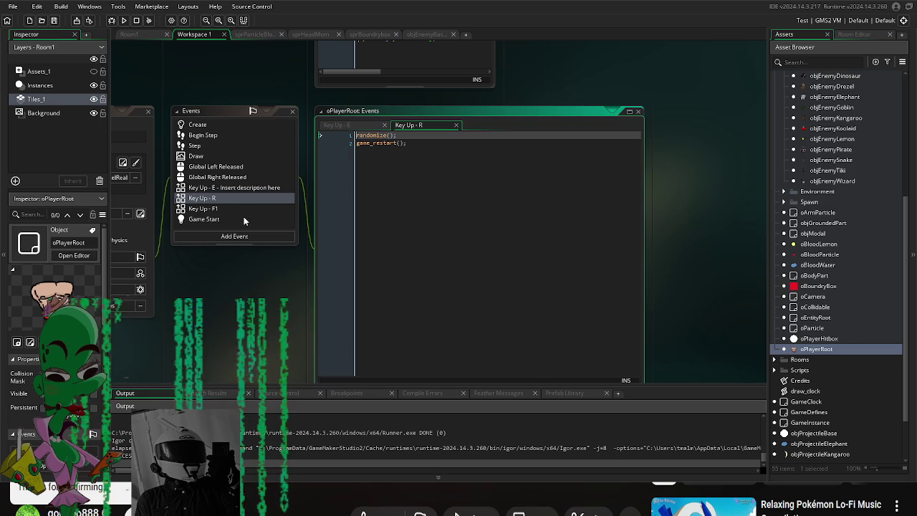
pyautogui.click(244, 212)
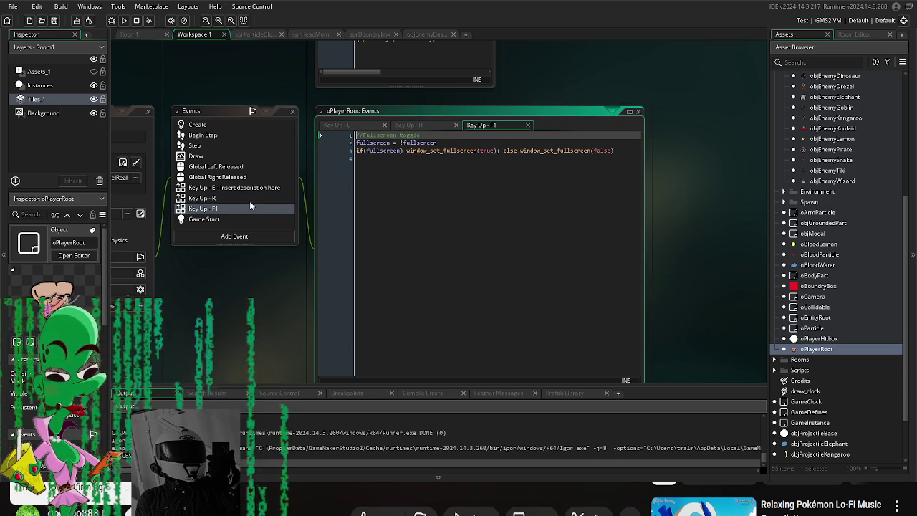
pyautogui.click(237, 201)
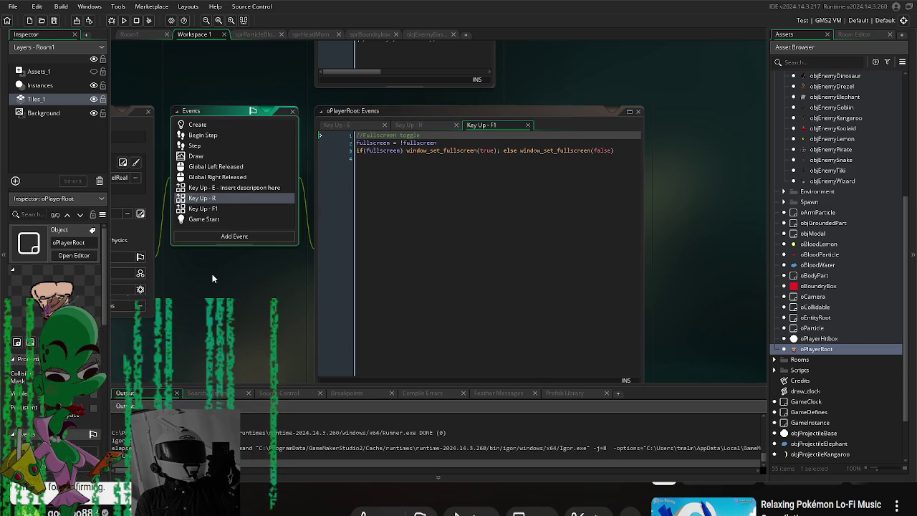
pyautogui.click(211, 220)
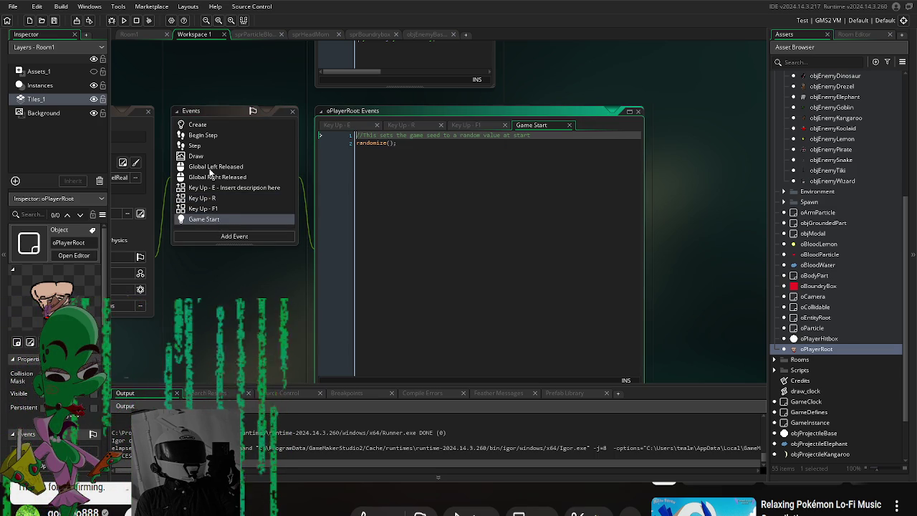
pyautogui.click(207, 168)
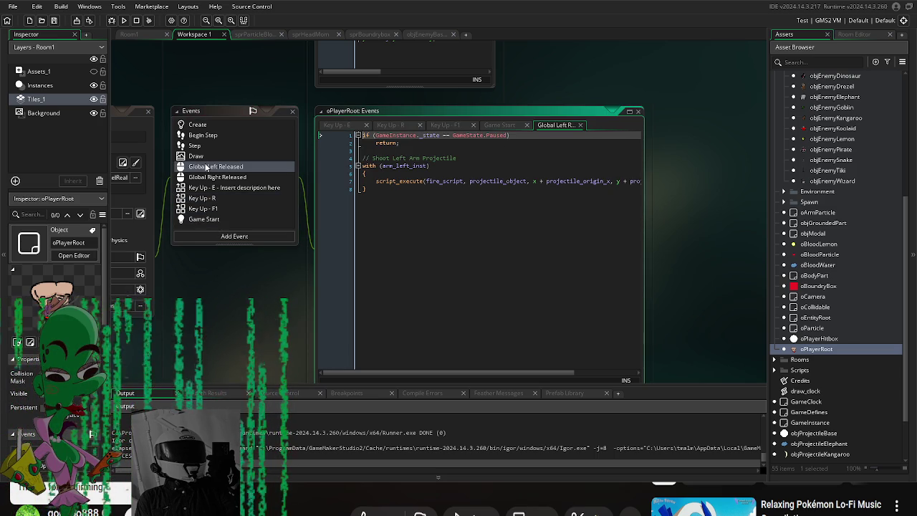
pyautogui.click(203, 135)
pyautogui.click(198, 146)
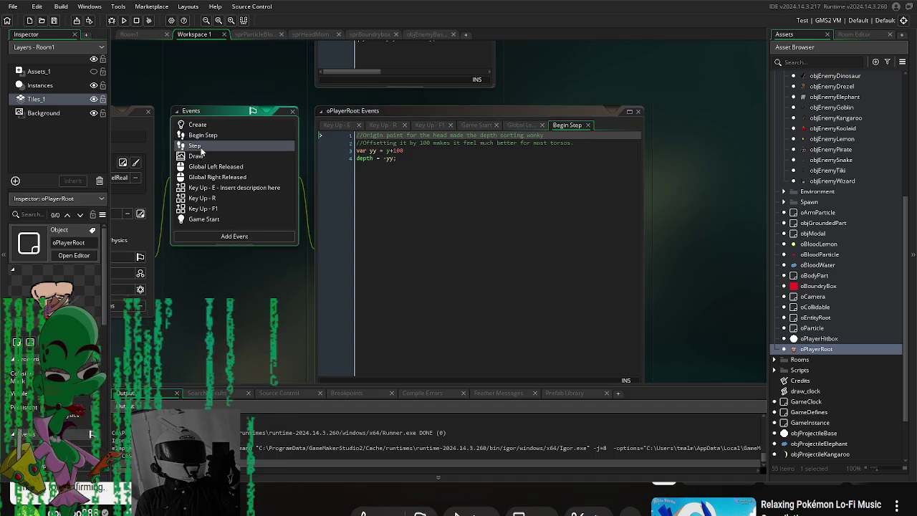
pyautogui.scroll(-10, 512, 266)
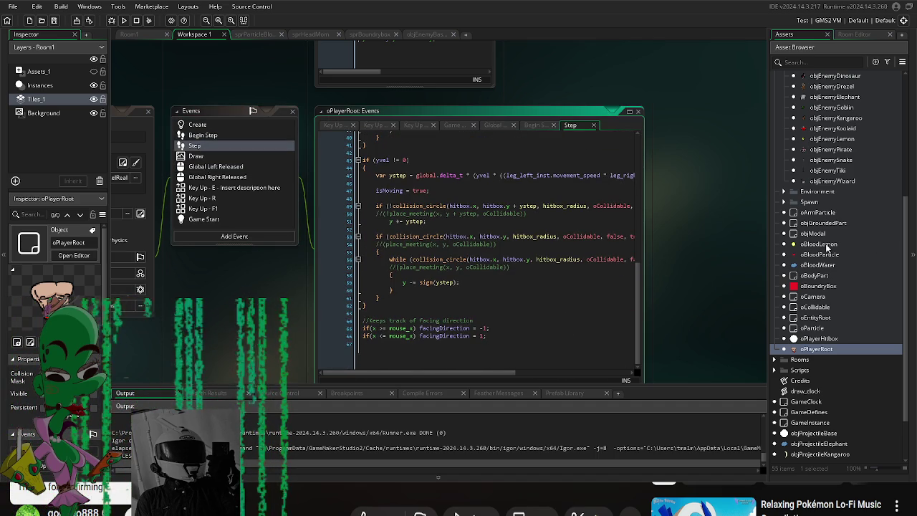
pyautogui.scroll(3, 824, 215)
# Step: Open objEnemyBase and glance at its Begin Step code
pyautogui.doubleClick(829, 132)
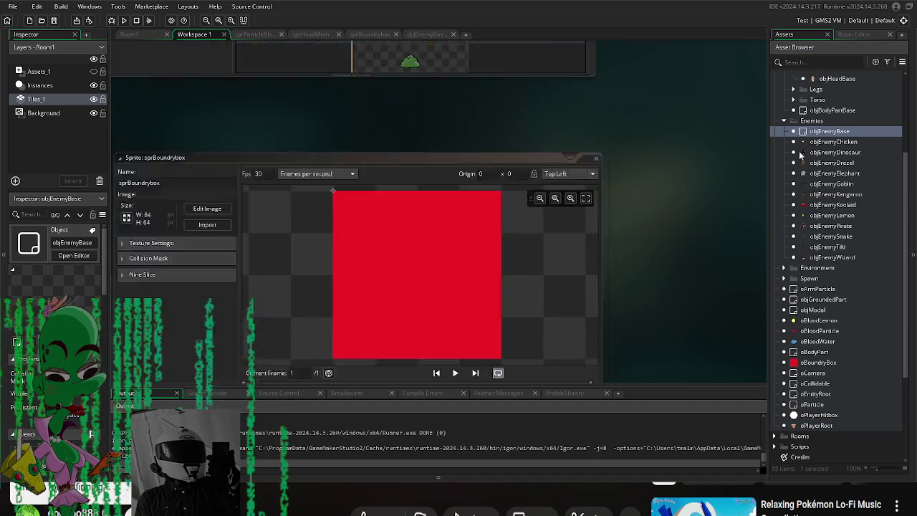
pyautogui.click(290, 80)
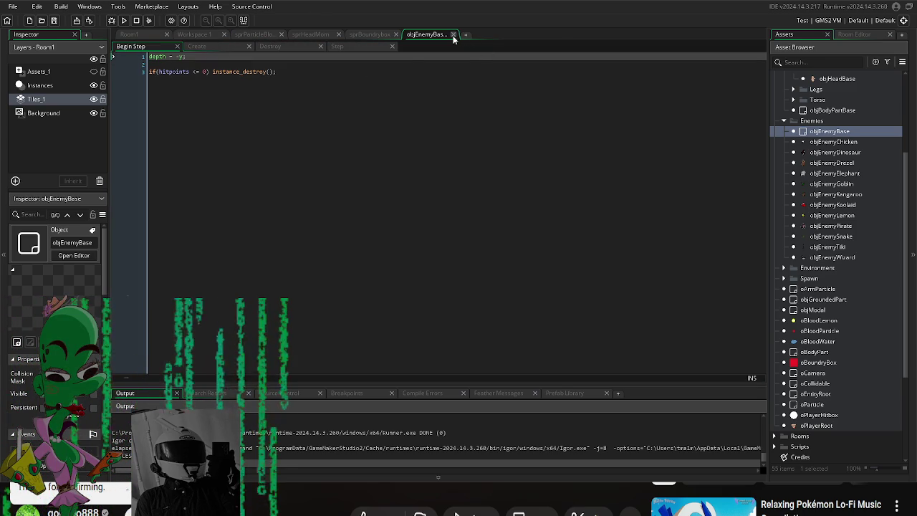
pyautogui.click(453, 34)
# Step: Read objEnemyBase's Step code in its own full tab, then return to Workspace 1
pyautogui.click(280, 91)
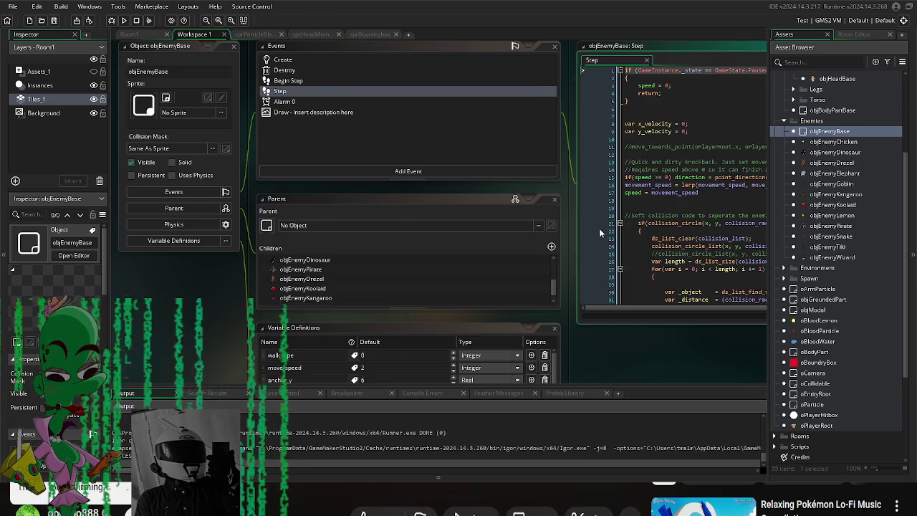
pyautogui.click(716, 60)
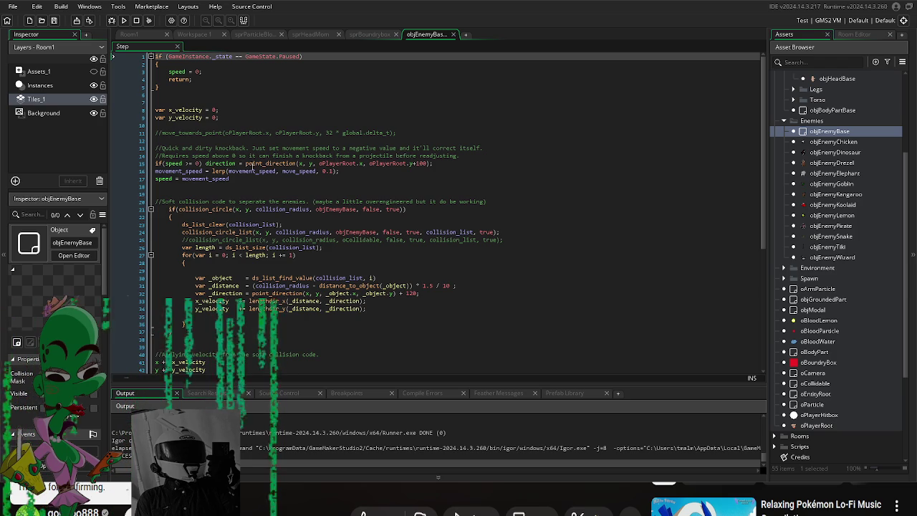
pyautogui.scroll(-4, 211, 201)
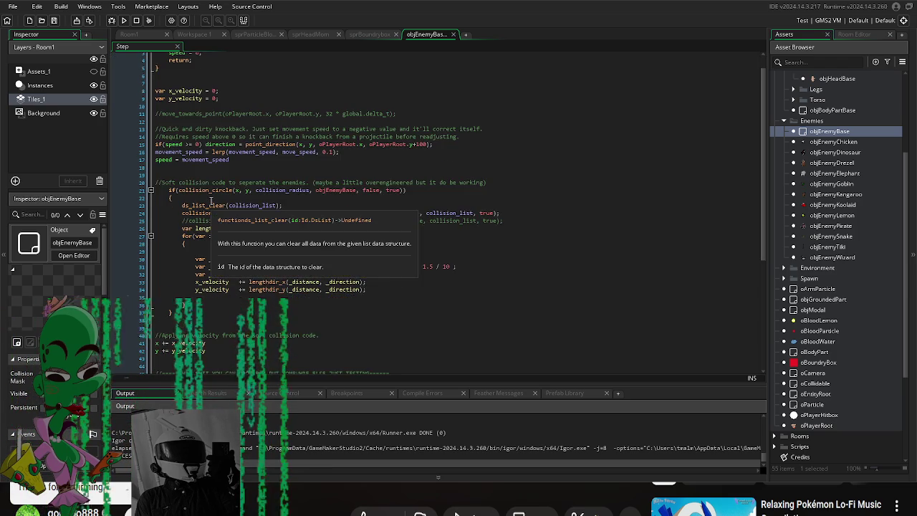
pyautogui.scroll(-2, 213, 196)
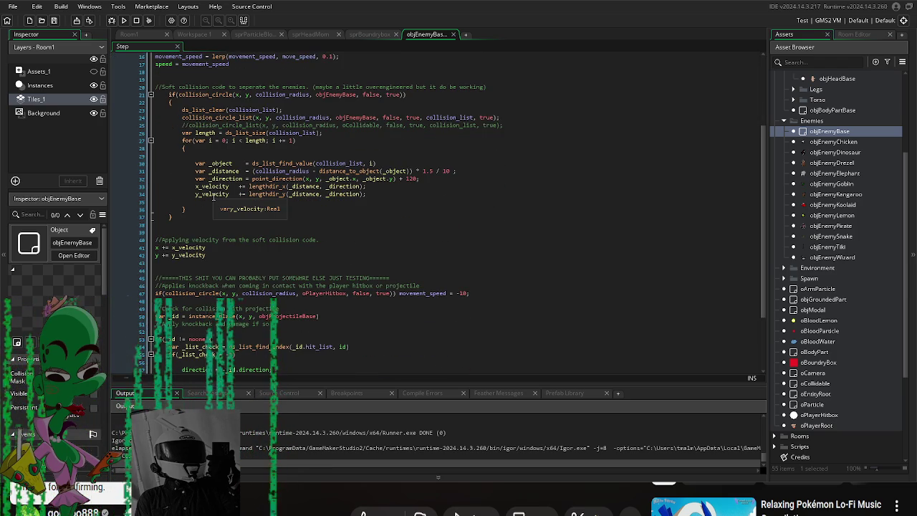
pyautogui.scroll(-2, 212, 197)
pyautogui.scroll(3, 208, 197)
pyautogui.scroll(4, 208, 198)
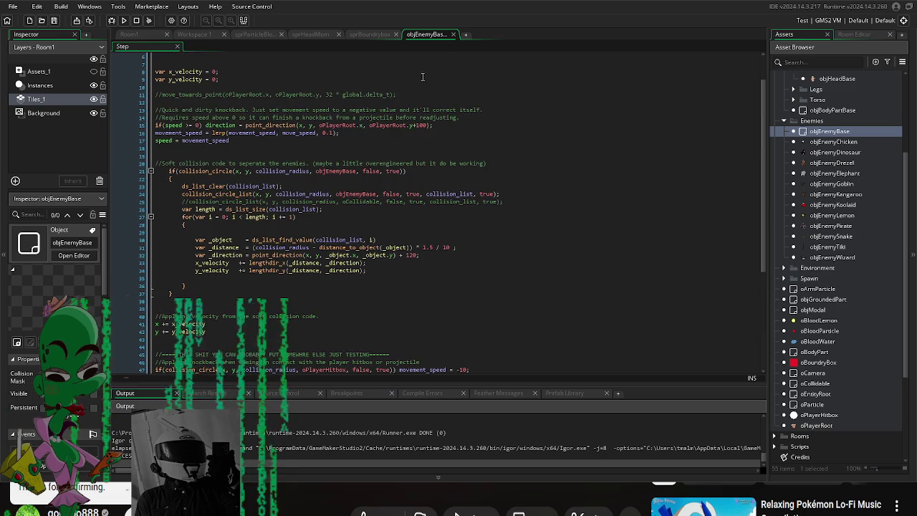
pyautogui.click(445, 35)
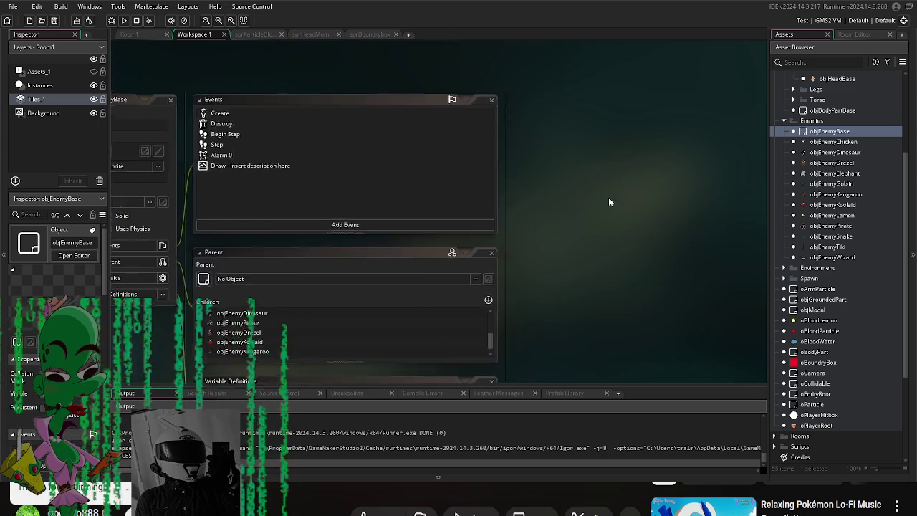
# Step: Check objEnemyWizard, then open oPlayerRoot and look over its Key Up - E event
pyautogui.doubleClick(832, 258)
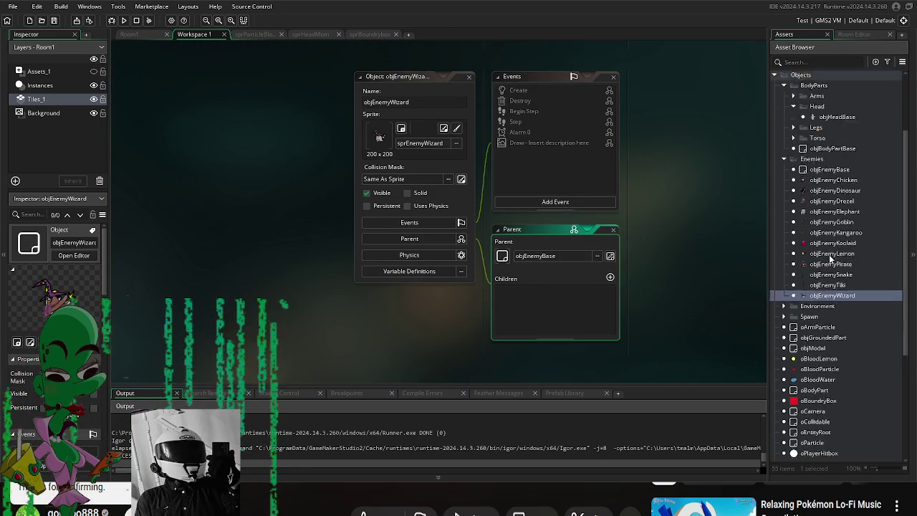
pyautogui.scroll(-3, 832, 323)
pyautogui.click(829, 386)
pyautogui.doubleClick(829, 387)
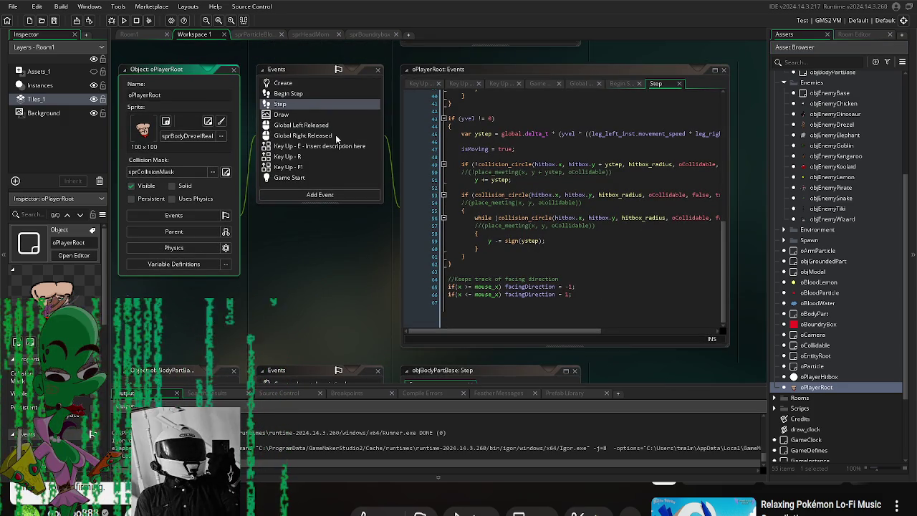
pyautogui.moveTo(382, 174); pyautogui.dragTo(301, 193)
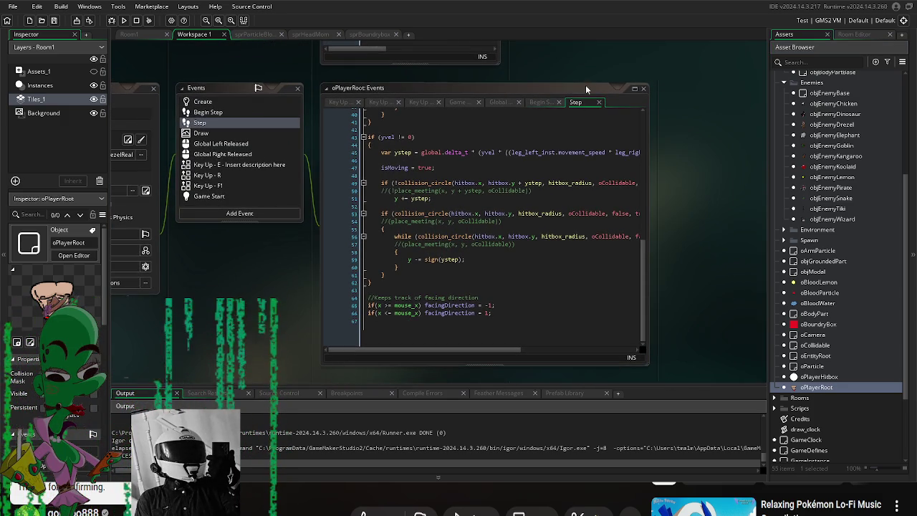
pyautogui.click(383, 103)
pyautogui.click(350, 105)
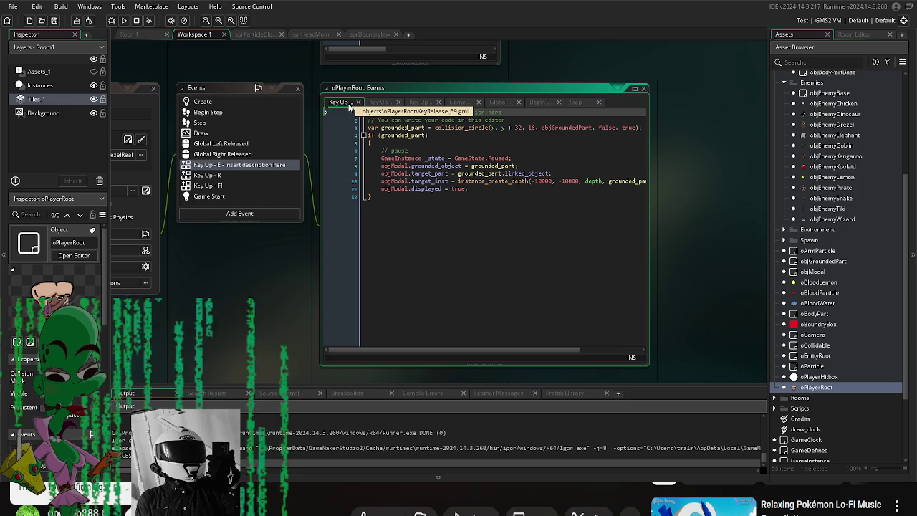
pyautogui.click(575, 103)
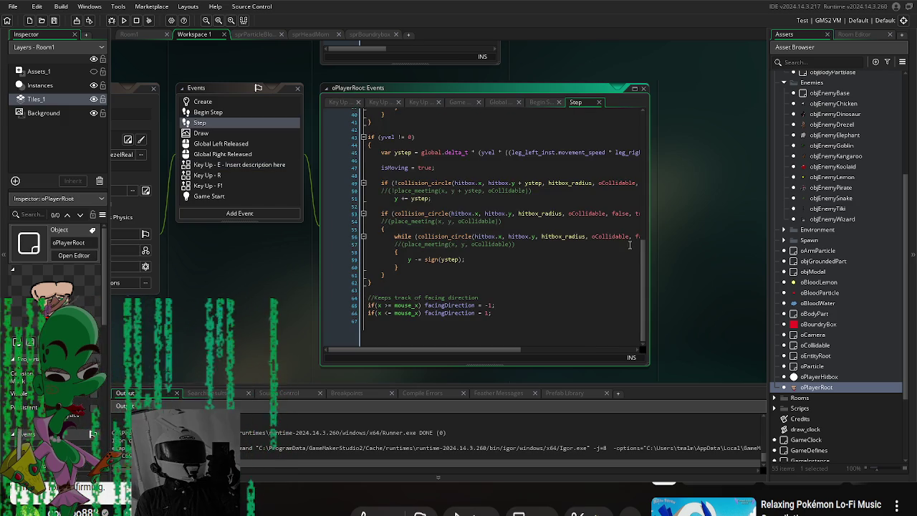
# Step: Enlarge the code editor and read oPlayerRoot's Step xvel/yvel collision and facing logic
pyautogui.moveTo(649, 371); pyautogui.dragTo(789, 444)
pyautogui.moveTo(228, 258); pyautogui.dragTo(113, 171)
pyautogui.scroll(8, 428, 215)
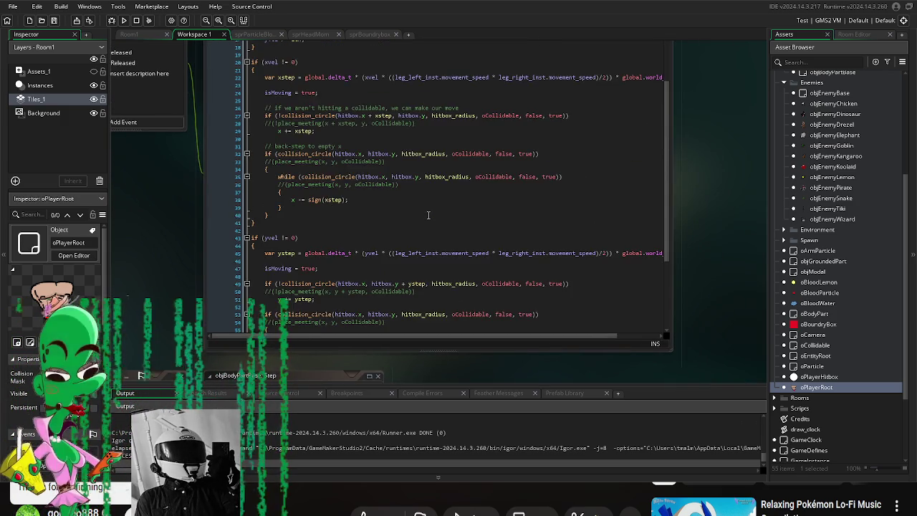
pyautogui.scroll(1, 428, 215)
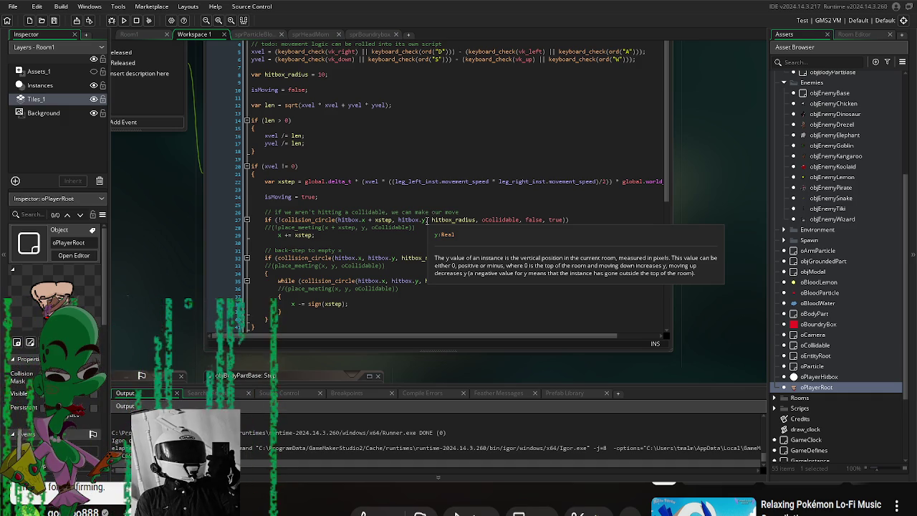
pyautogui.scroll(-3, 428, 220)
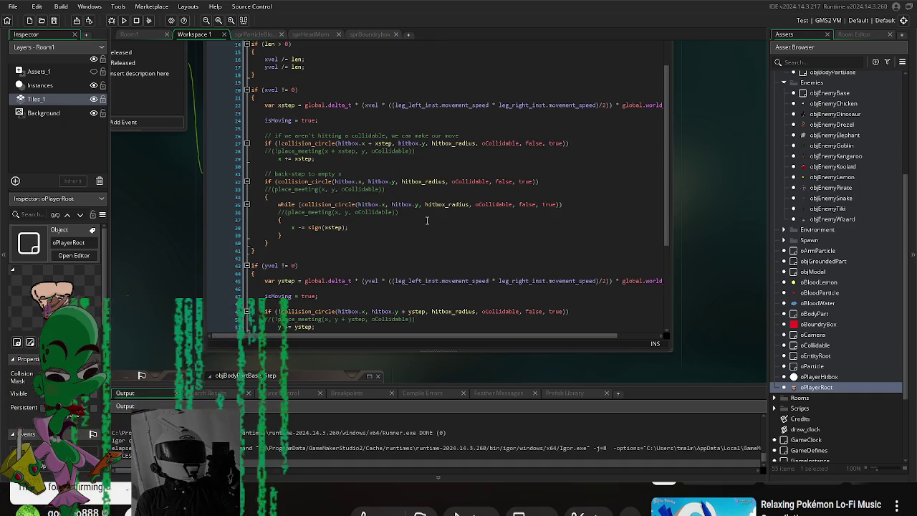
pyautogui.scroll(-7, 427, 220)
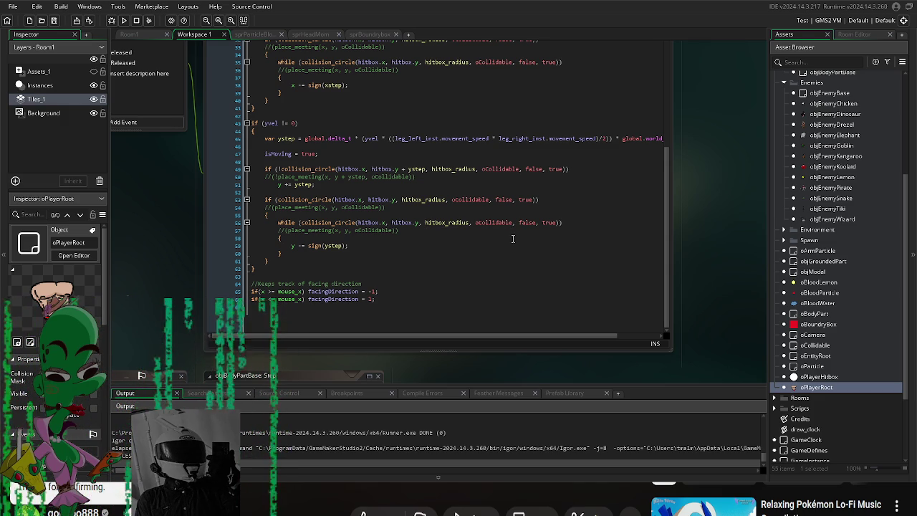
pyautogui.scroll(1, 513, 238)
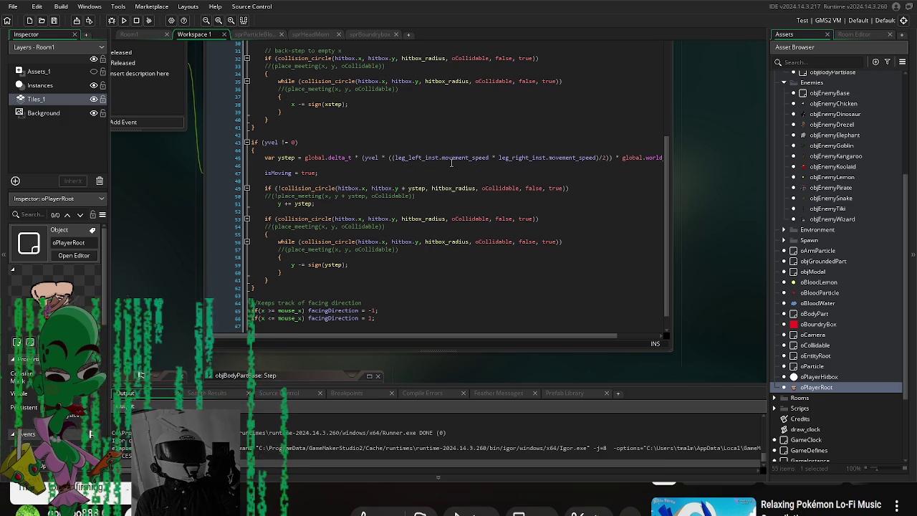
pyautogui.scroll(-1, 398, 199)
pyautogui.scroll(11, 398, 199)
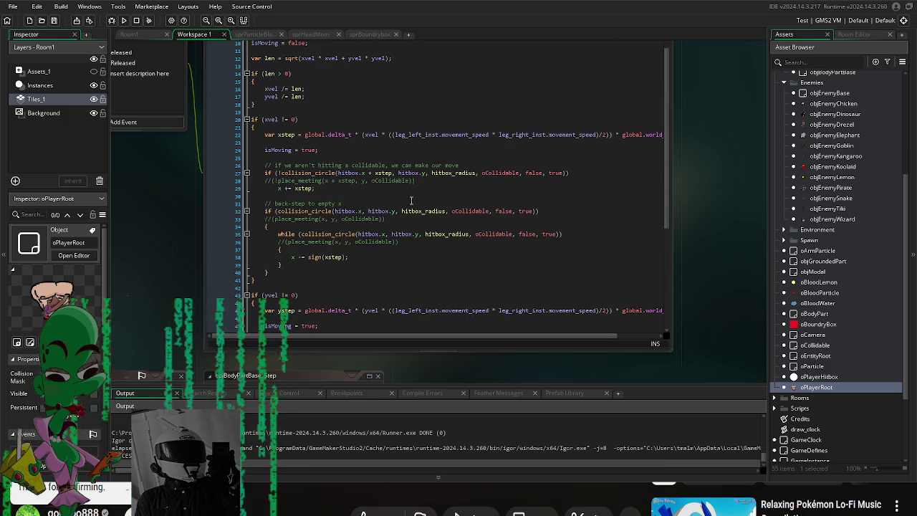
pyautogui.scroll(2, 838, 214)
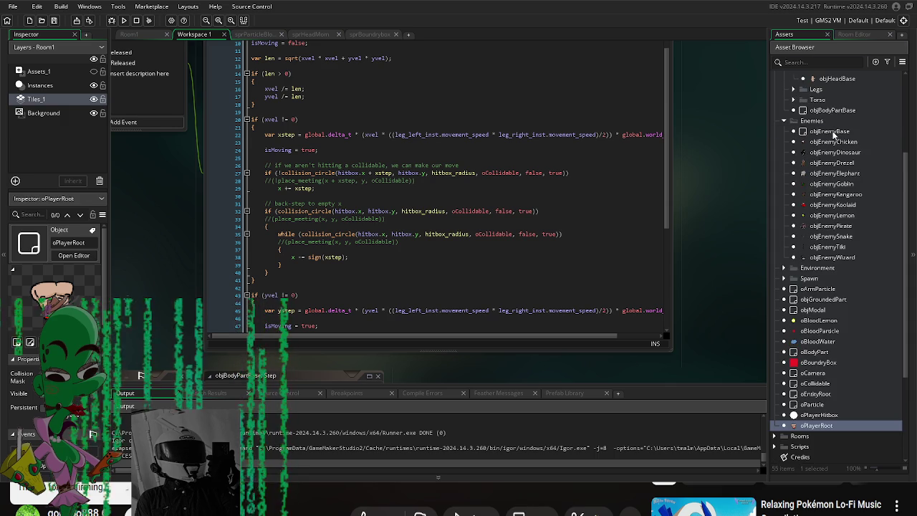
# Step: Open objEnemyBase's Step code and review its knockback and soft enemy-separation logic
pyautogui.doubleClick(824, 132)
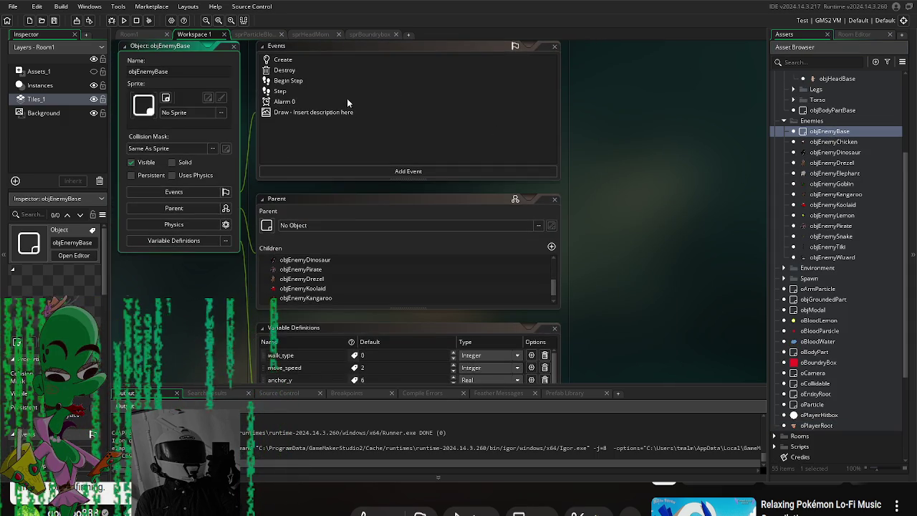
pyautogui.click(301, 91)
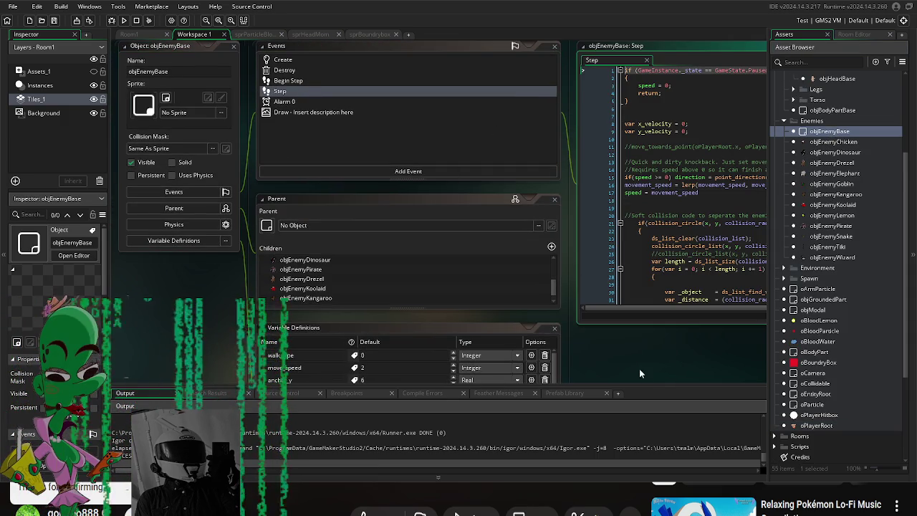
pyautogui.moveTo(648, 375); pyautogui.dragTo(336, 363)
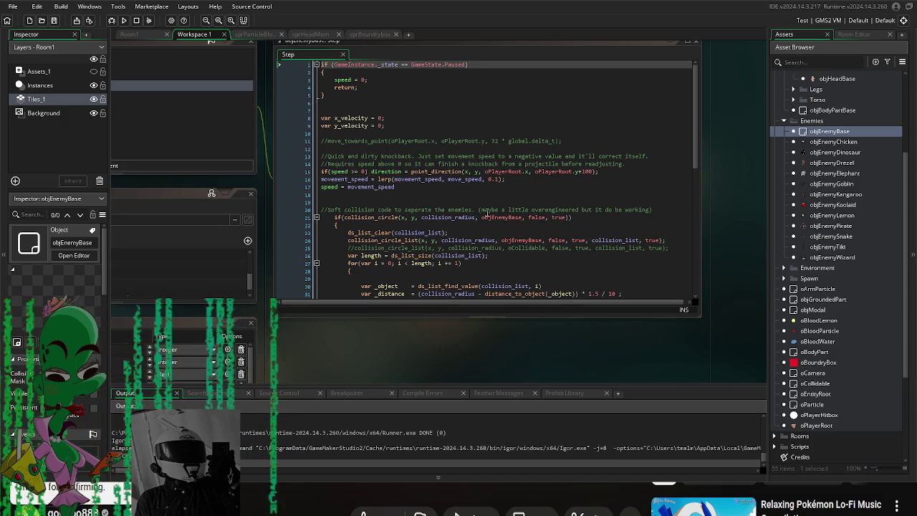
pyautogui.scroll(-4, 485, 213)
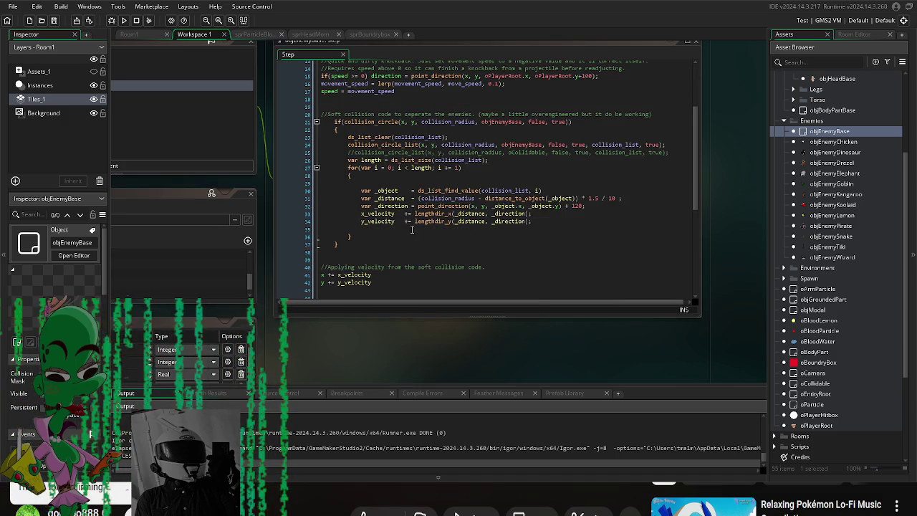
pyautogui.moveTo(385, 356); pyautogui.dragTo(643, 393)
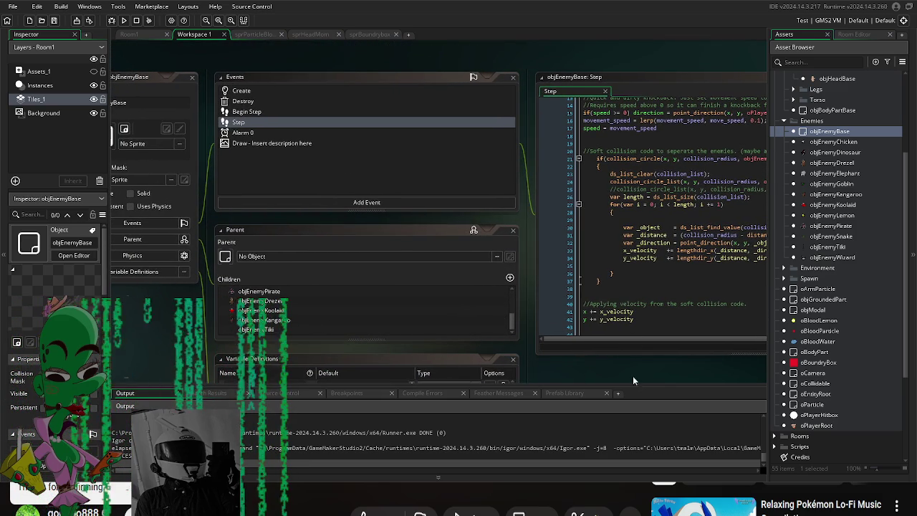
pyautogui.scroll(-1, 645, 358)
pyautogui.moveTo(601, 386); pyautogui.dragTo(536, 378)
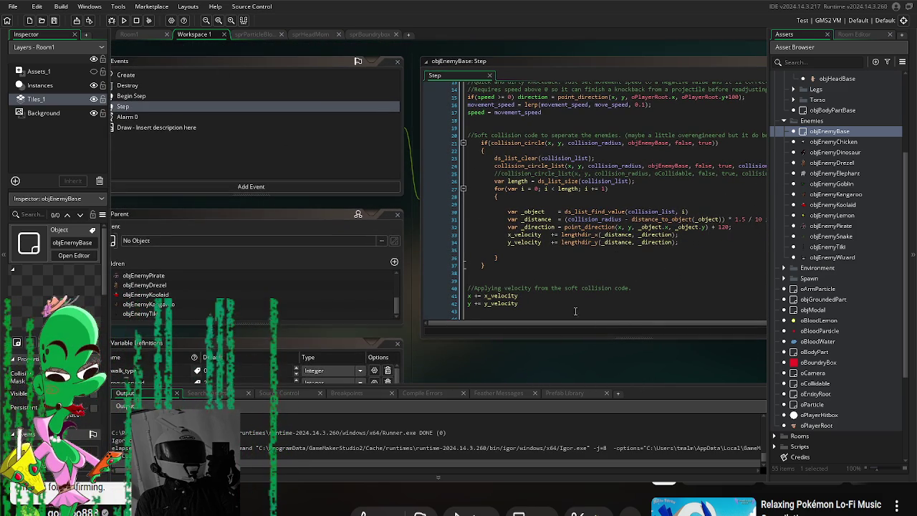
pyautogui.scroll(3, 616, 255)
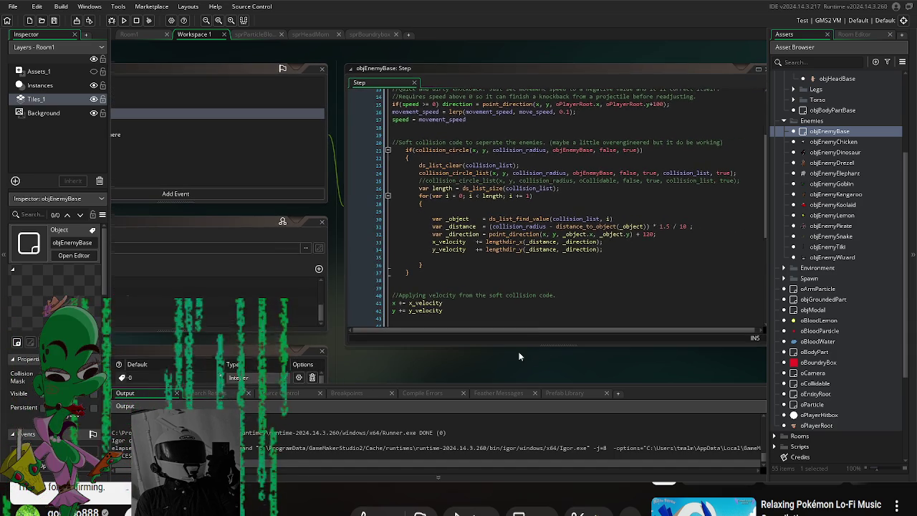
pyautogui.scroll(-5, 856, 291)
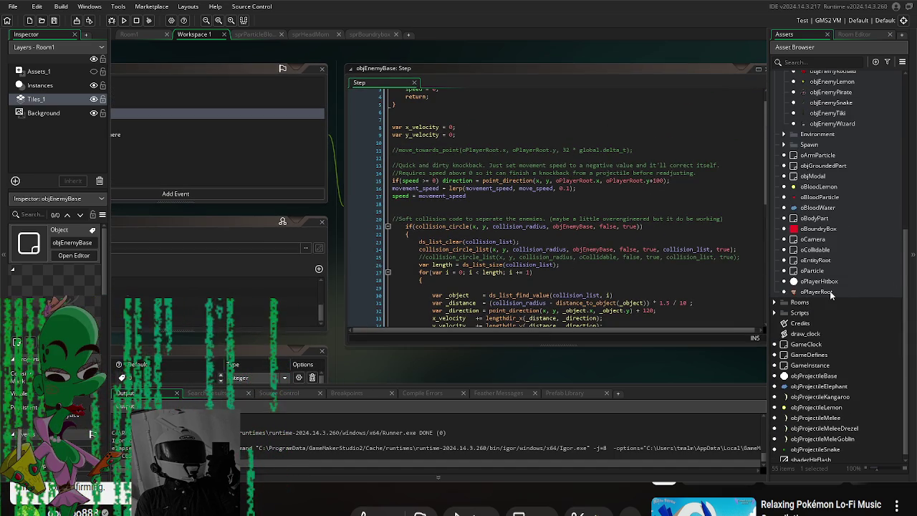
# Step: Review oPlayerRoot's Step code in a full tab: ystep movement and collision_circle checks
pyautogui.doubleClick(831, 292)
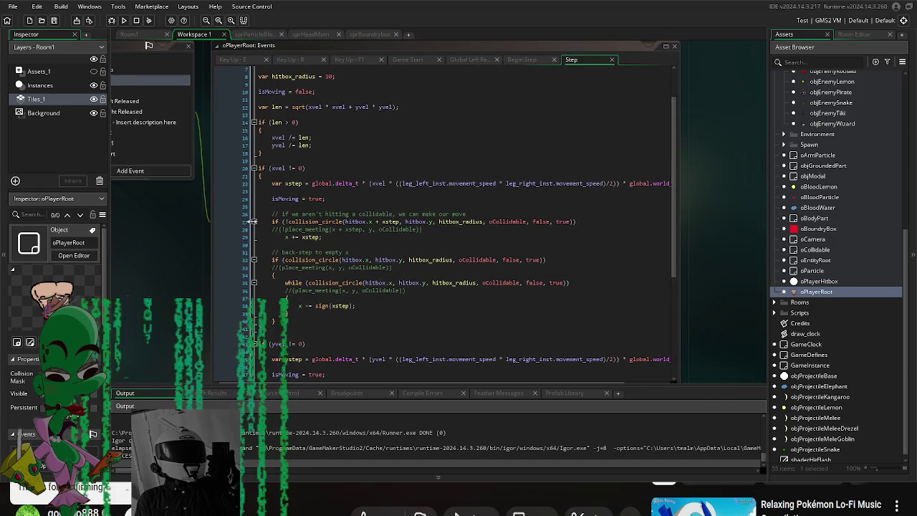
pyautogui.scroll(2, 483, 152)
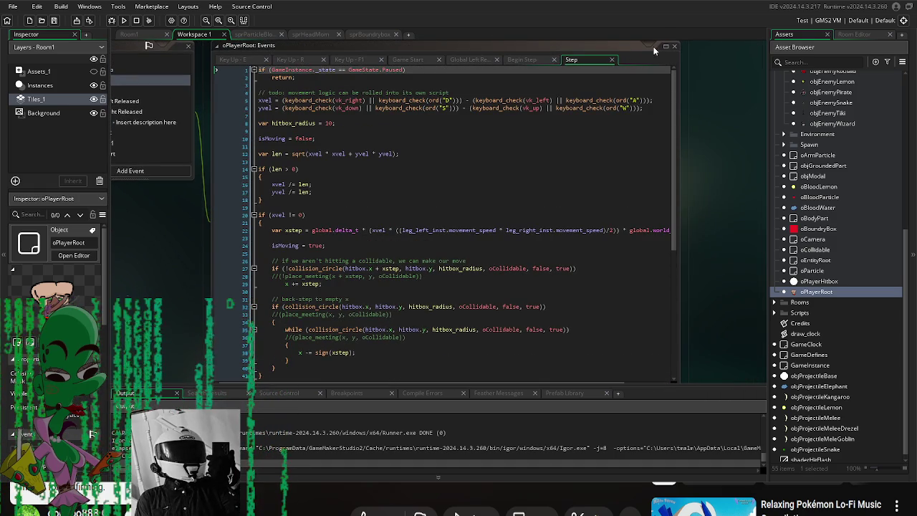
pyautogui.click(665, 46)
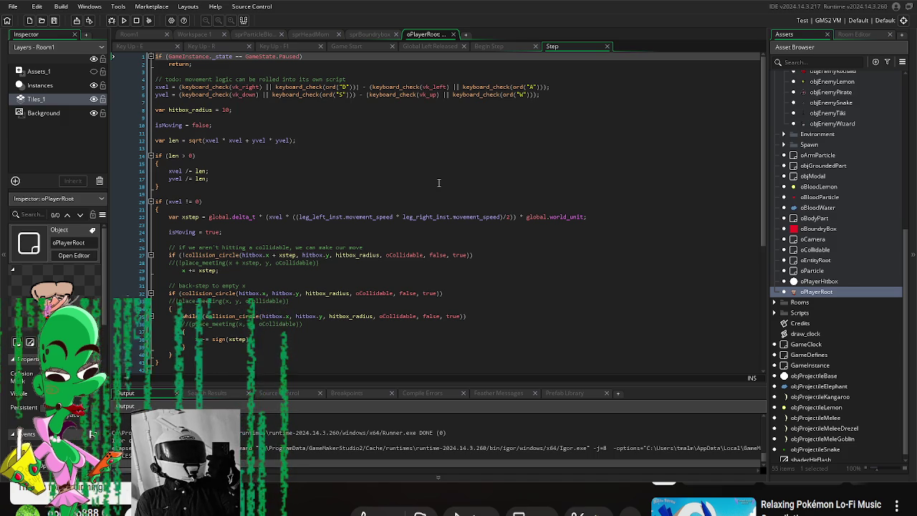
pyautogui.scroll(-9, 439, 183)
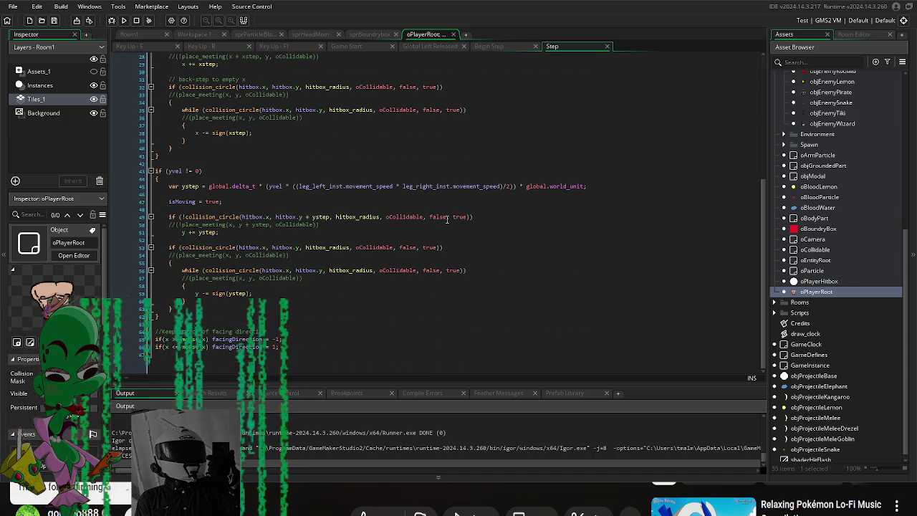
pyautogui.scroll(3, 447, 220)
pyautogui.doubleClick(831, 281)
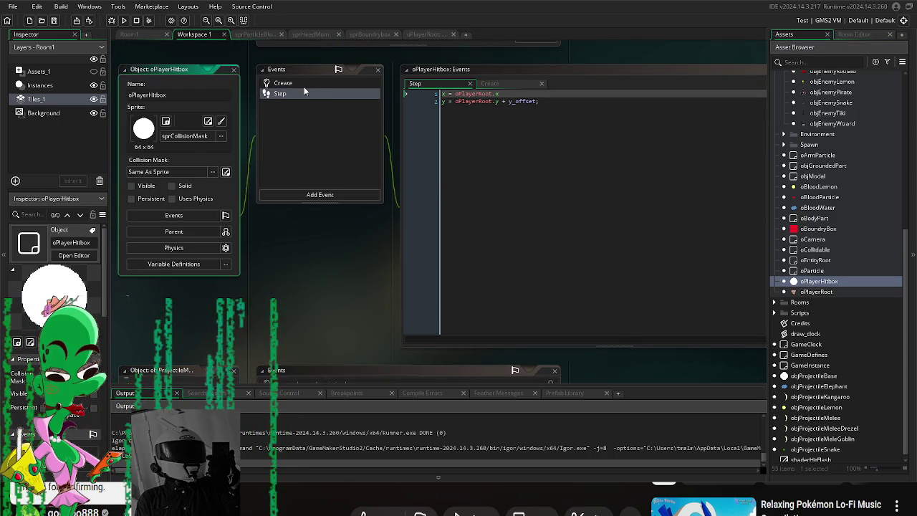
# Step: Inspect oPlayerHitbox's Step code snapping it to oPlayerRoot's x, y plus y_offset, then open objEnemyBase
pyautogui.click(303, 92)
pyautogui.click(299, 95)
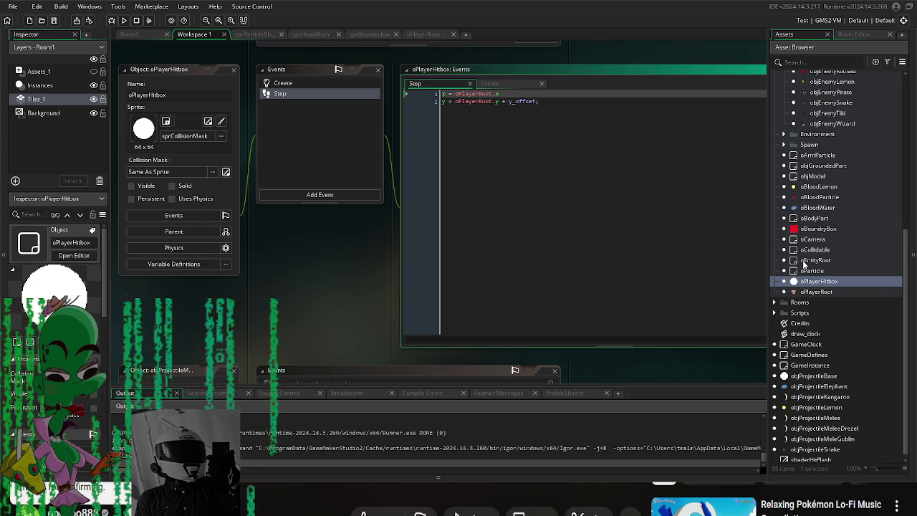
pyautogui.scroll(1, 838, 184)
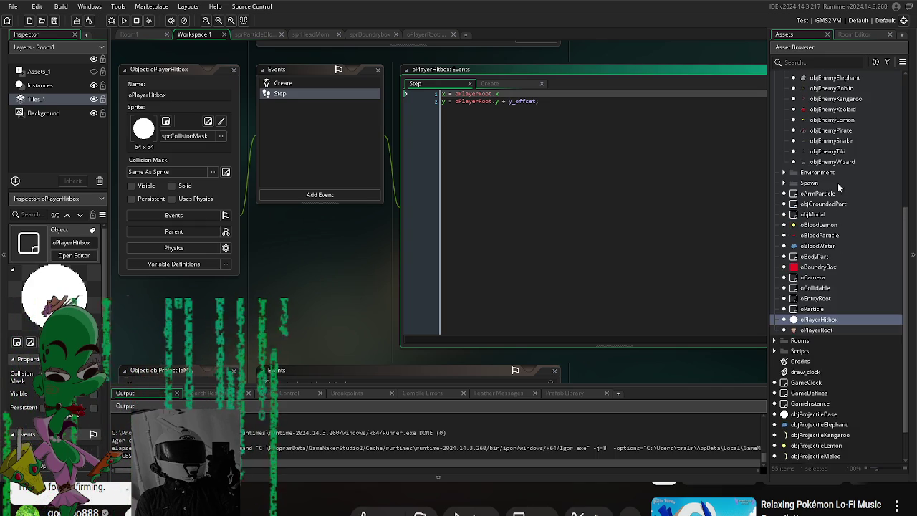
pyautogui.scroll(1, 840, 212)
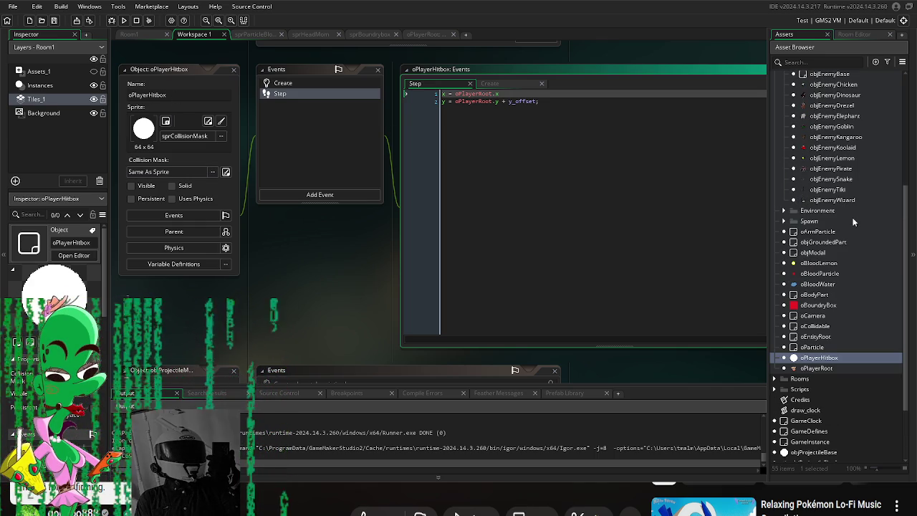
pyautogui.scroll(3, 850, 215)
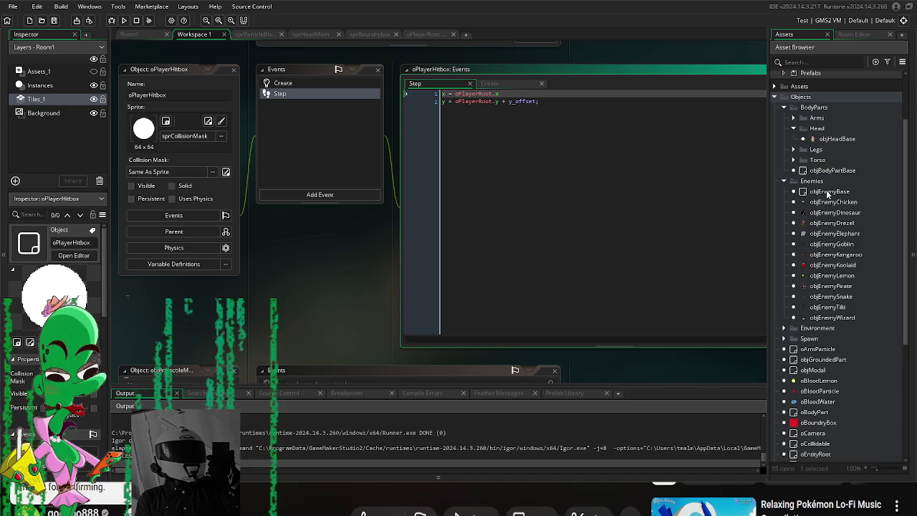
pyautogui.scroll(-3, 827, 319)
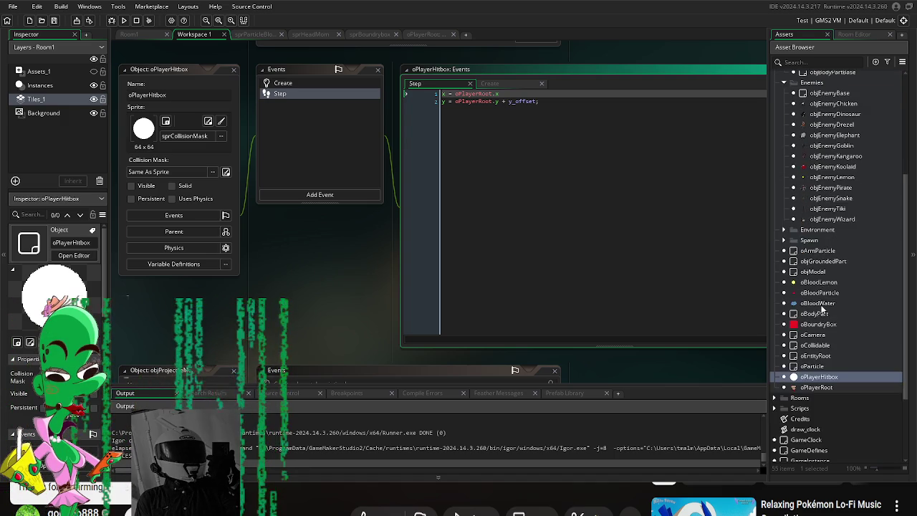
pyautogui.scroll(3, 824, 307)
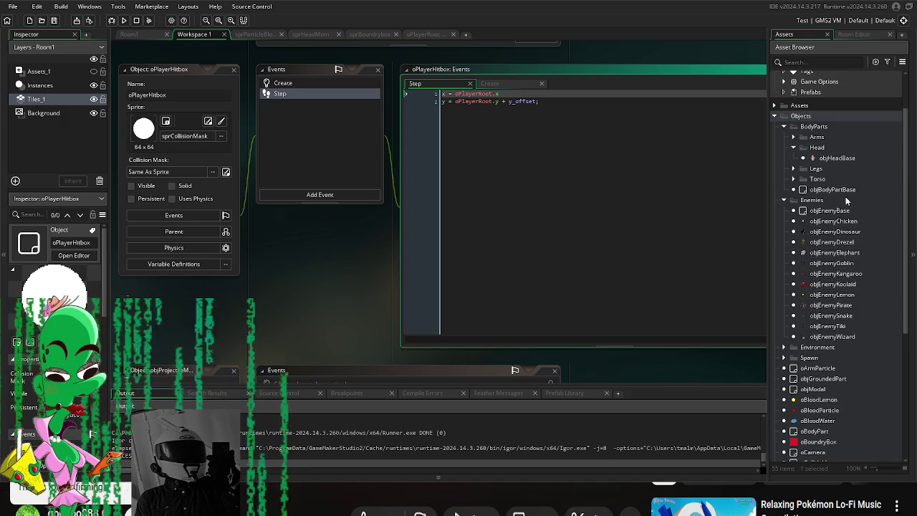
pyautogui.scroll(-2, 842, 226)
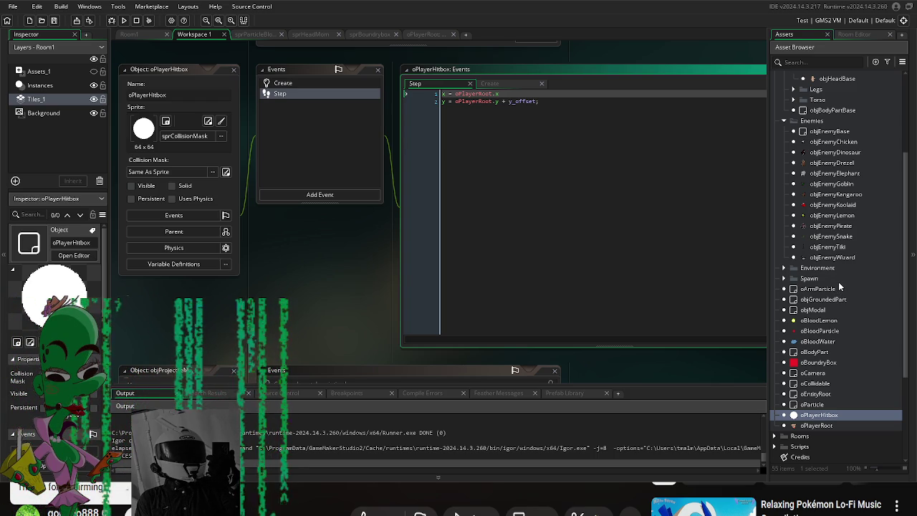
pyautogui.scroll(2, 840, 287)
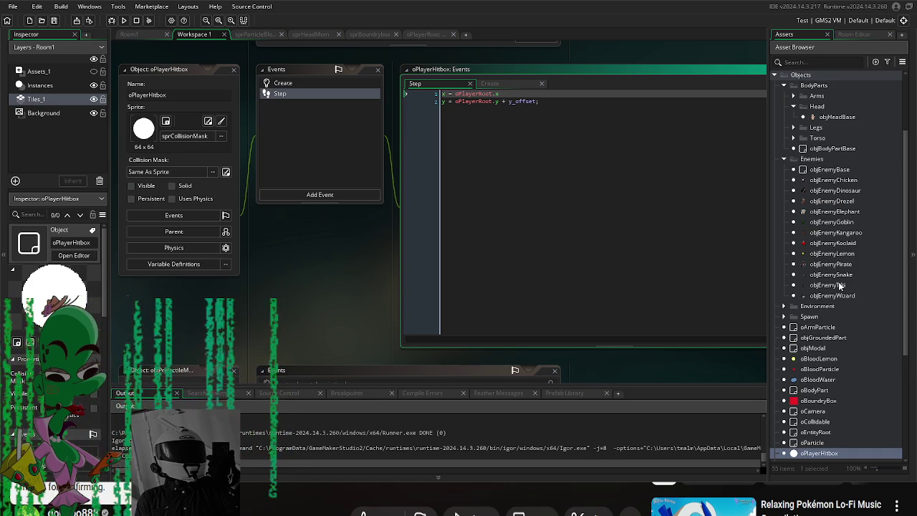
pyautogui.scroll(-3, 840, 286)
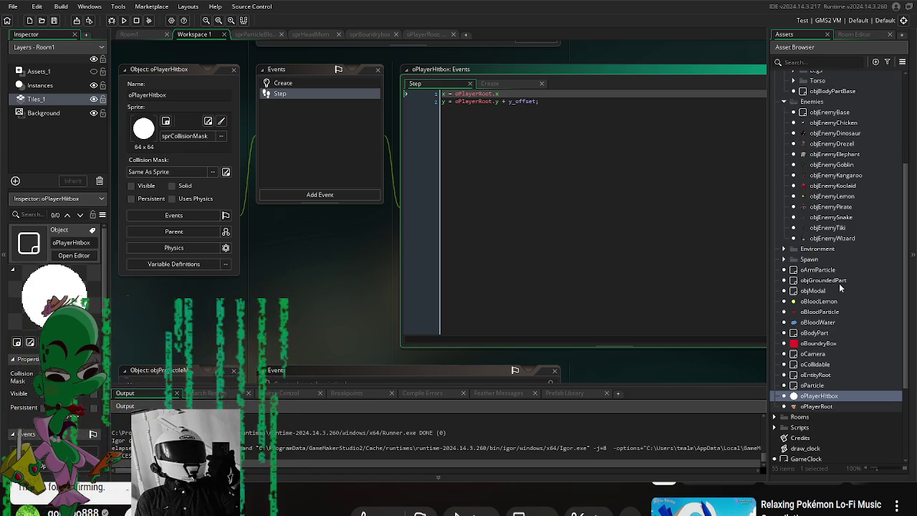
pyautogui.doubleClick(830, 113)
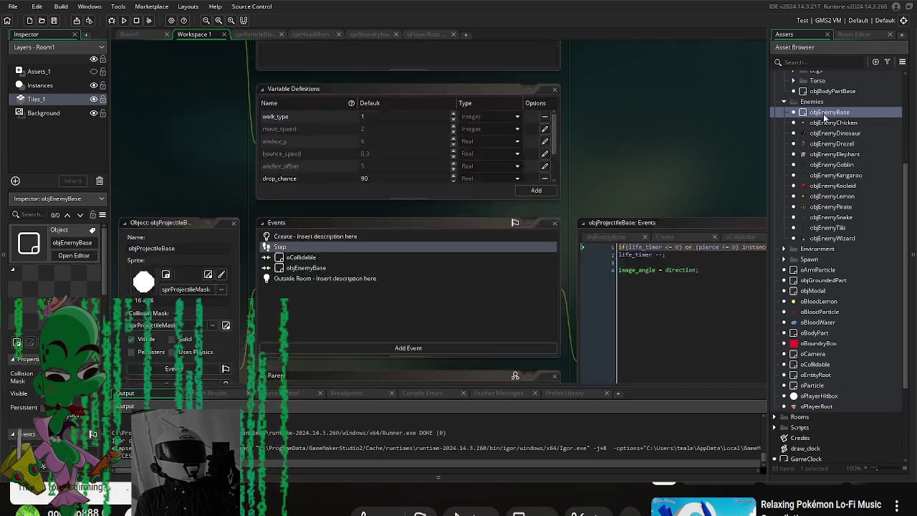
# Step: Maximise objEnemyBase's Step code editor and place the caret in the code
pyautogui.hotkey('shift', 'space')
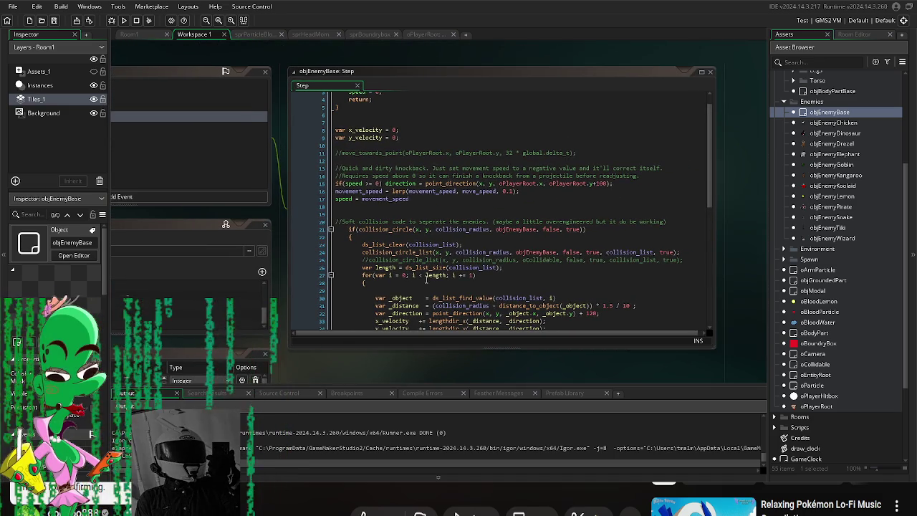
pyautogui.scroll(-2, 450, 251)
pyautogui.scroll(-4, 450, 251)
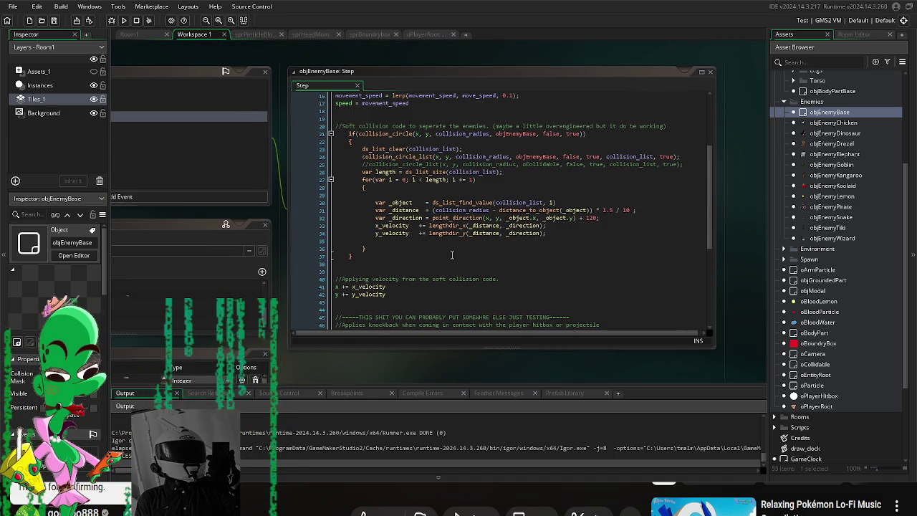
pyautogui.click(469, 225)
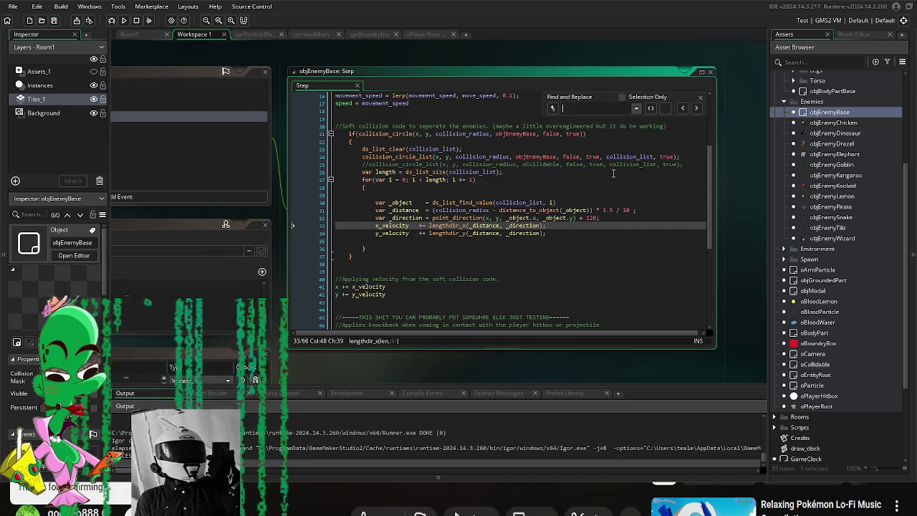
# Step: Search the code for 'hitbox' and step to the oPlayerHitbox knockback check on line 47
pyautogui.hotkey('ctrl', 'f')
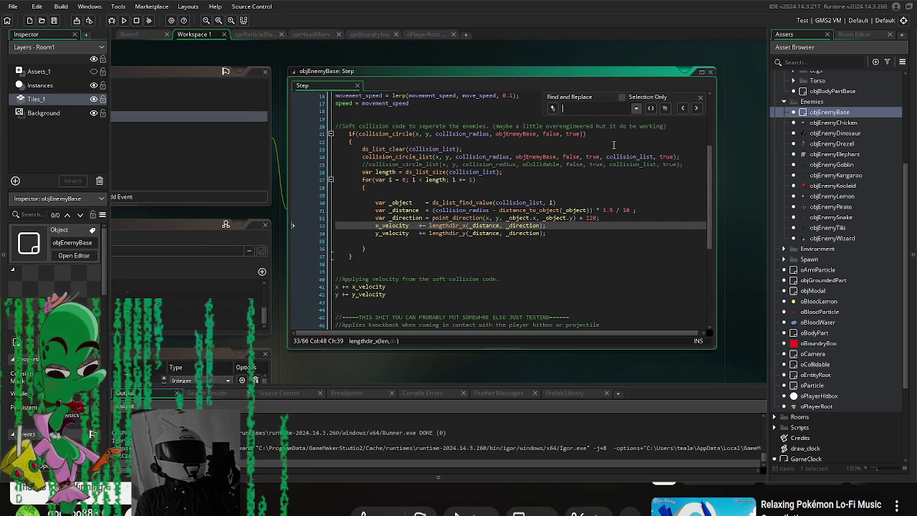
pyautogui.write('hitbox')
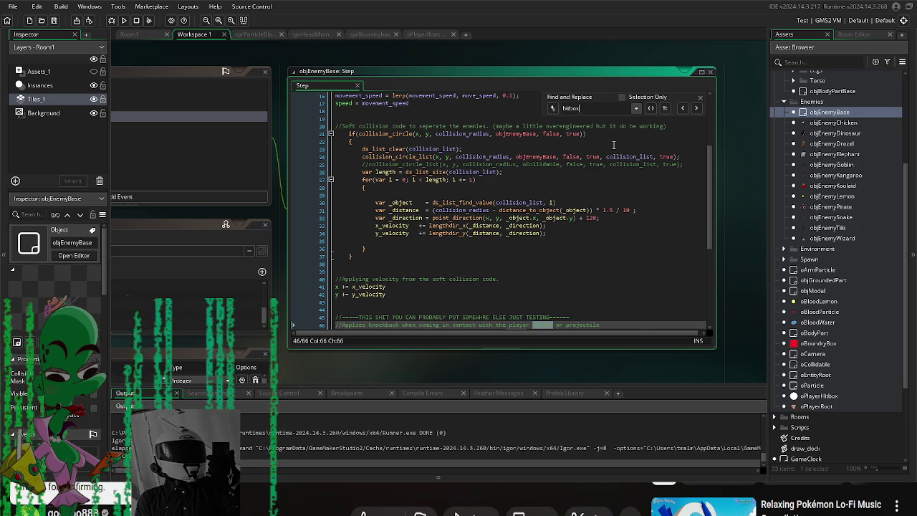
pyautogui.press('Return')
pyautogui.hotkey('shift', 'Return')
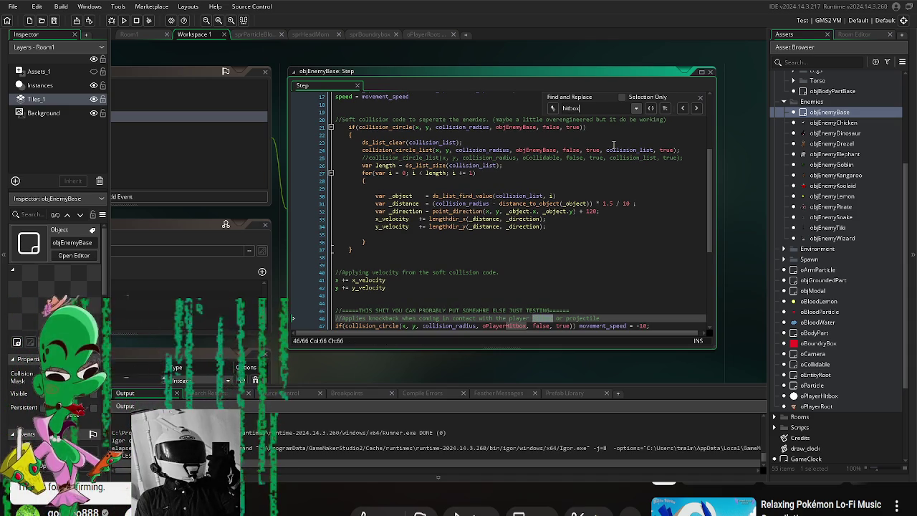
pyautogui.scroll(-3, 594, 182)
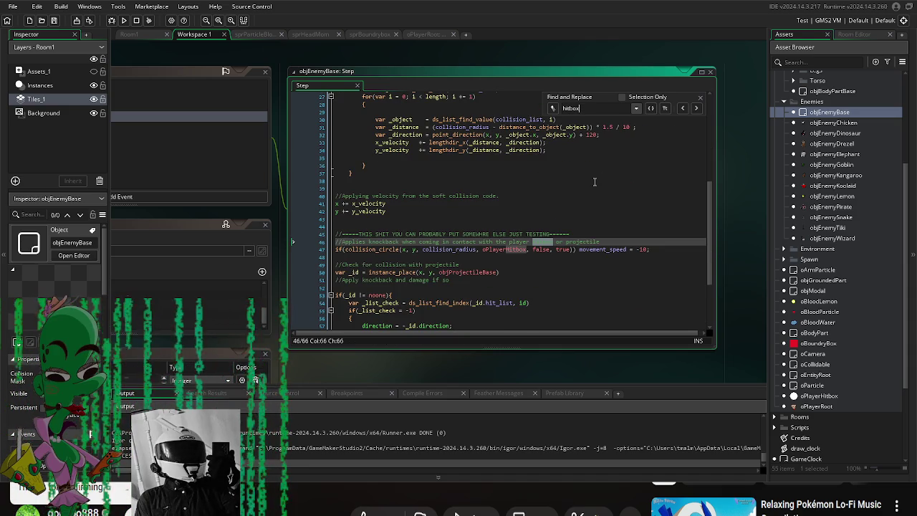
pyautogui.press('Return')
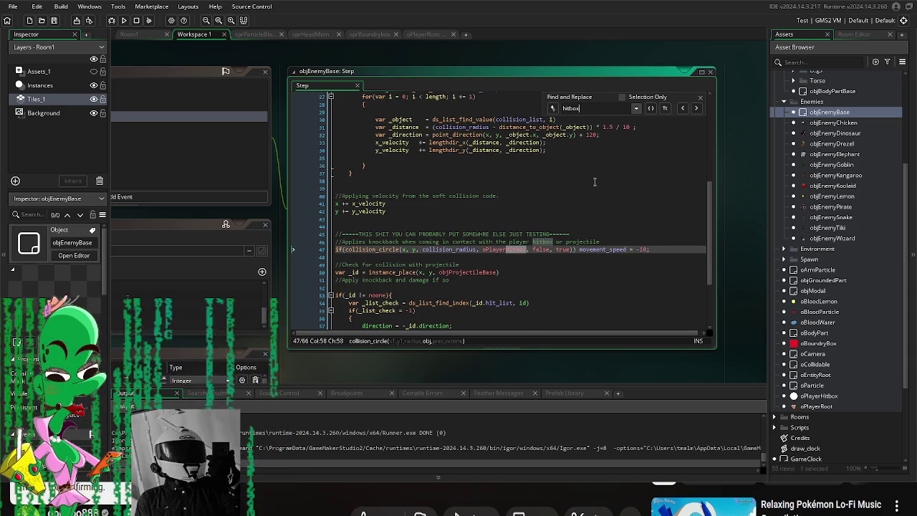
pyautogui.hotkey('shift', 'Return')
pyautogui.press('Return')
pyautogui.hotkey('shift', 'Return')
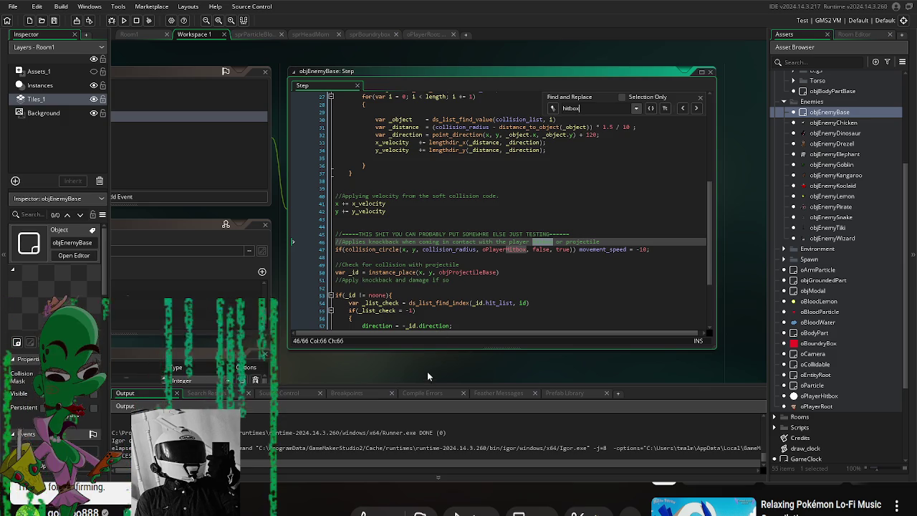
pyautogui.hscroll(-3, 429, 373)
pyautogui.click(181, 113)
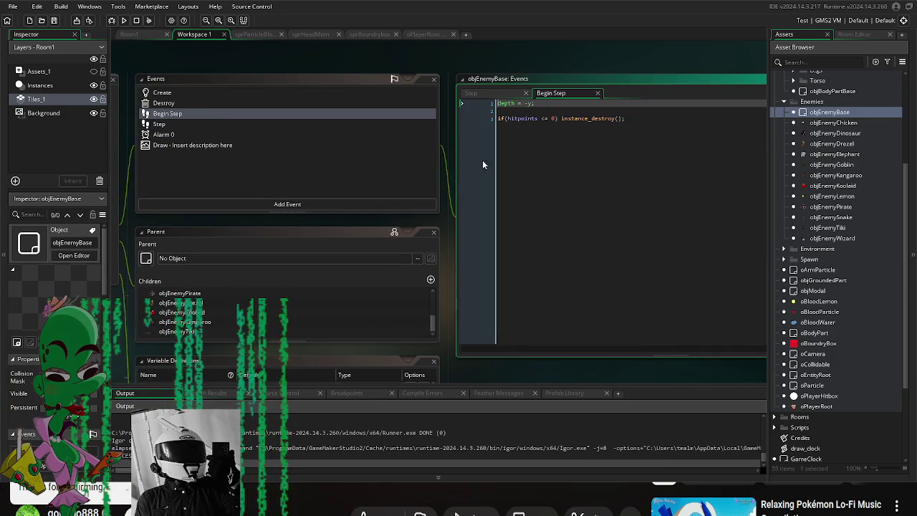
# Step: Look over objEnemyBase's Alarm 0 and Draw event code
pyautogui.click(159, 134)
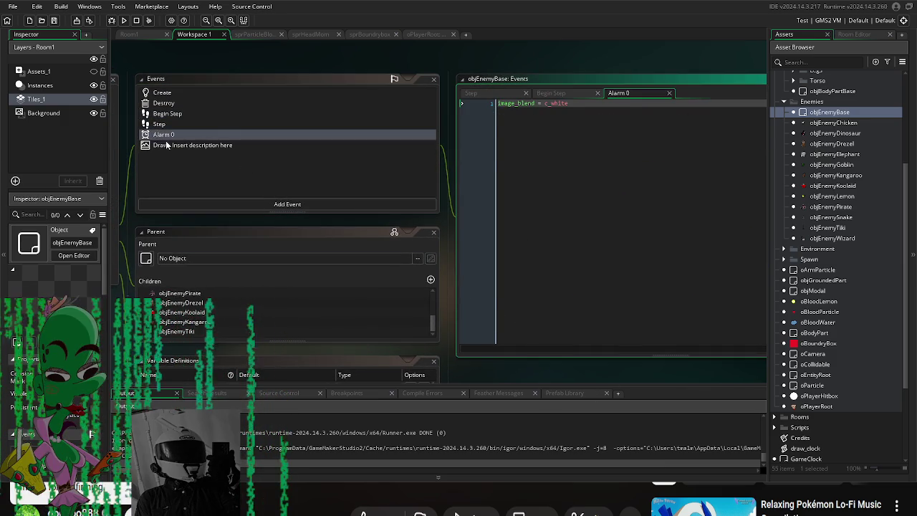
pyautogui.click(167, 145)
pyautogui.scroll(-2, 594, 238)
pyautogui.scroll(-1, 594, 239)
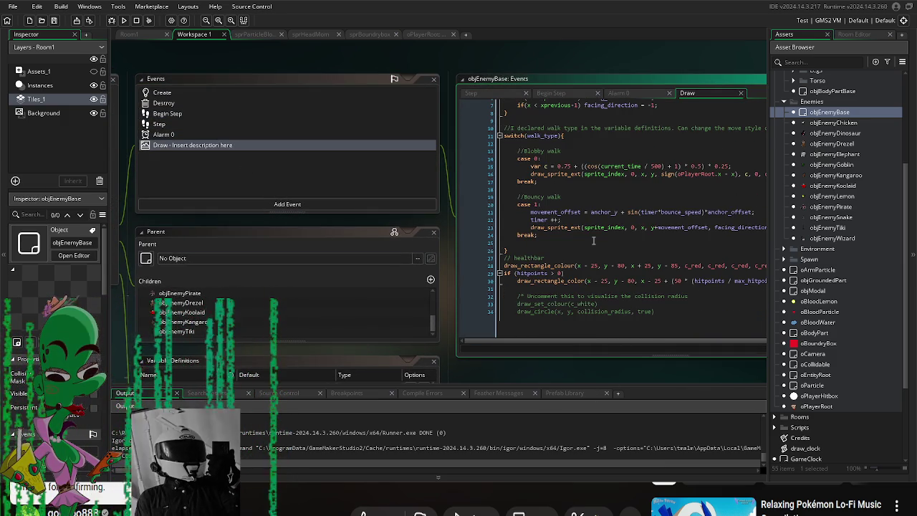
pyautogui.scroll(2, 594, 240)
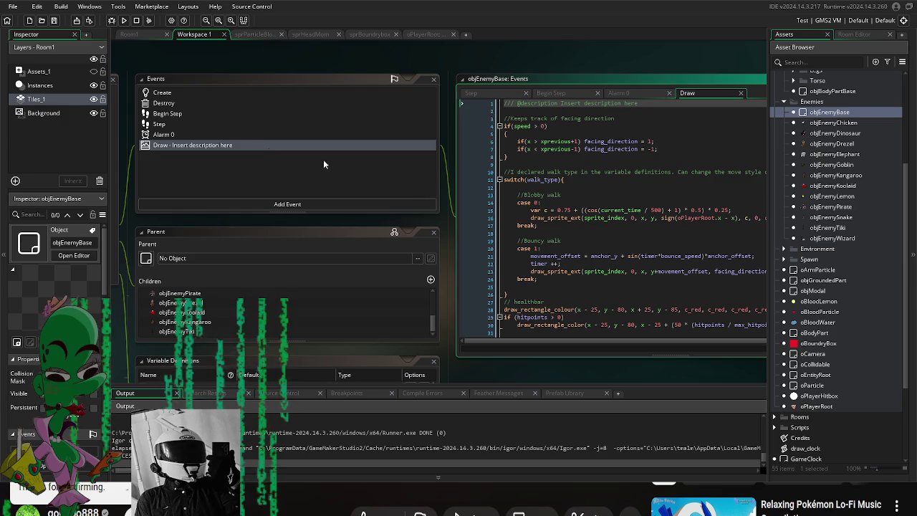
# Step: Check objEnemyBase's Destroy and Create code, then open objProjectileMeleGoblin
pyautogui.click(168, 105)
pyautogui.click(172, 94)
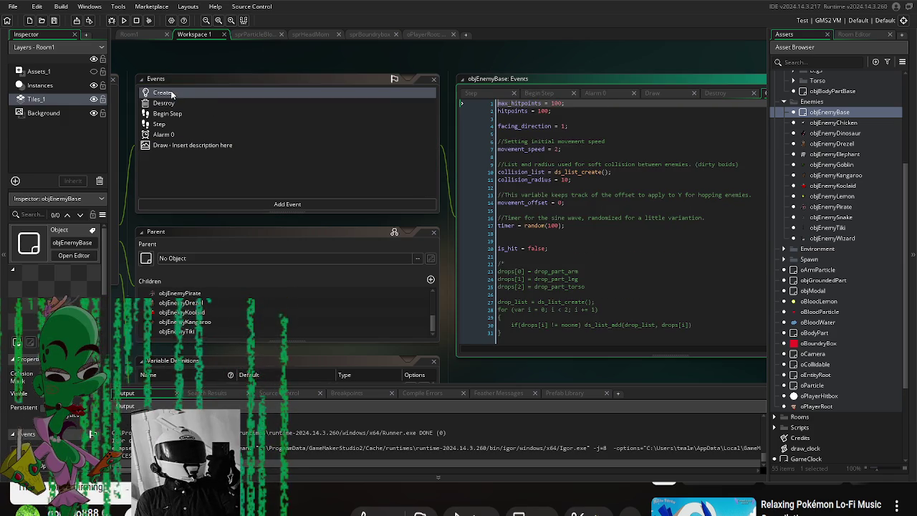
pyautogui.moveTo(293, 64); pyautogui.dragTo(285, 65)
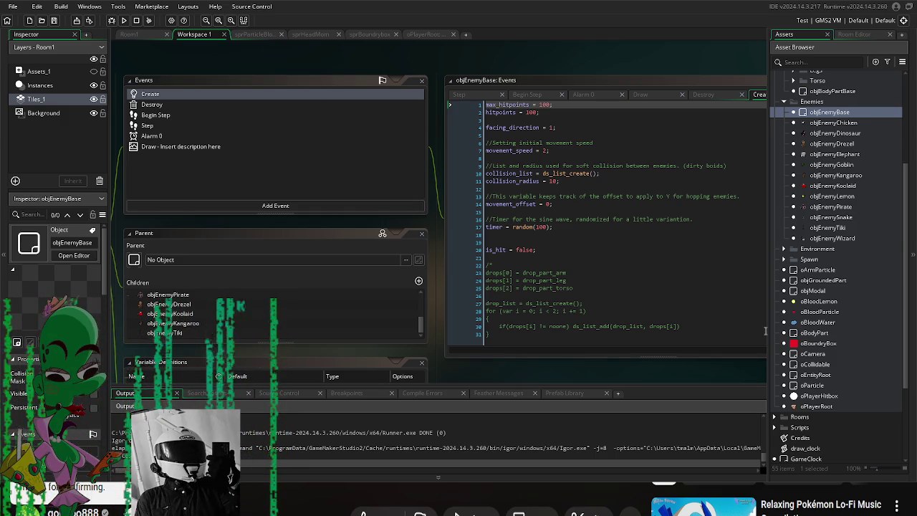
pyautogui.scroll(-5, 856, 349)
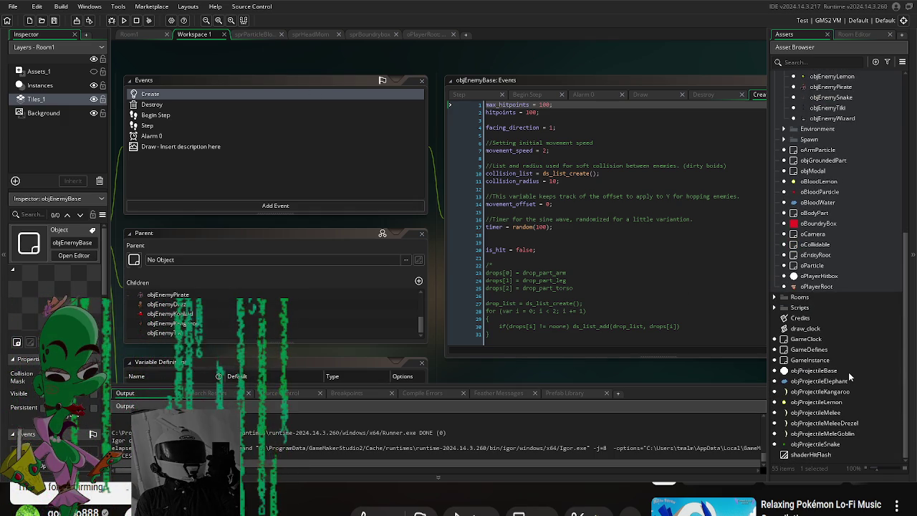
pyautogui.doubleClick(840, 435)
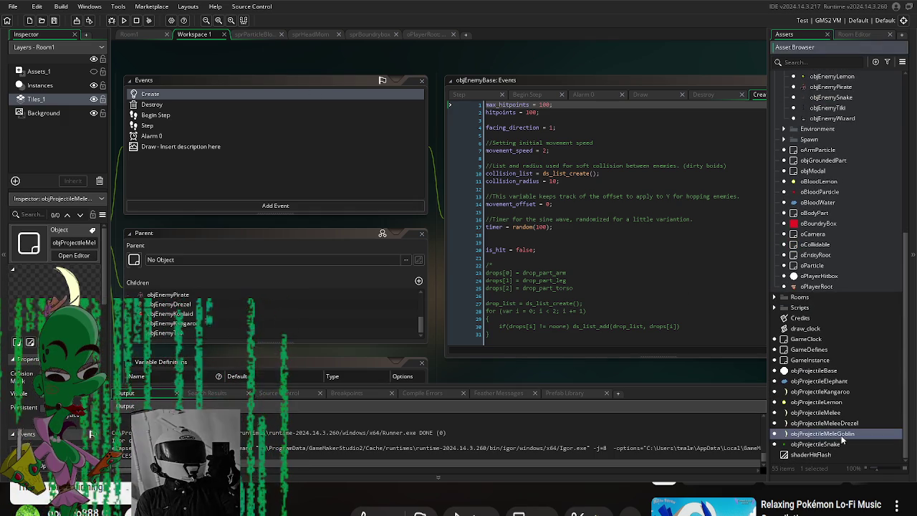
# Step: Find objProjectileBase in the Asset Browser and open it for editing
pyautogui.scroll(4, 829, 208)
pyautogui.scroll(5, 827, 223)
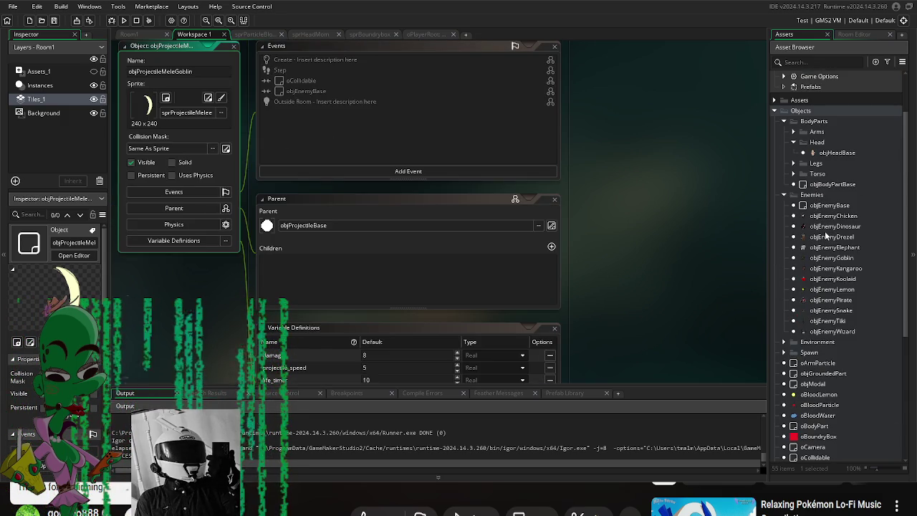
pyautogui.scroll(-2, 828, 237)
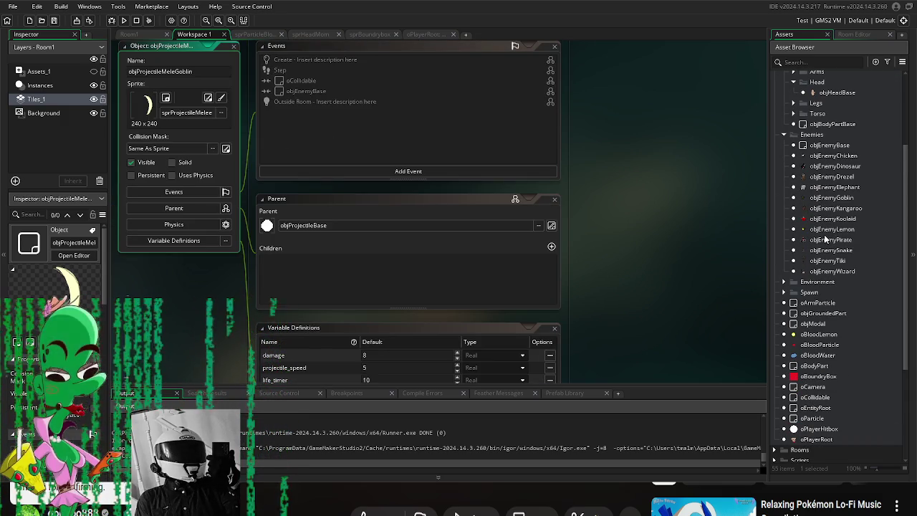
pyautogui.scroll(-3, 840, 192)
pyautogui.scroll(-2, 833, 218)
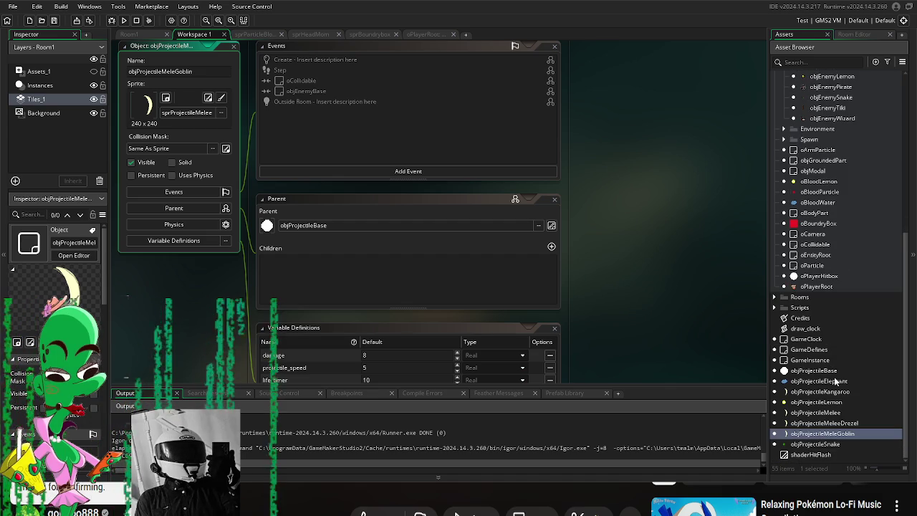
pyautogui.doubleClick(837, 372)
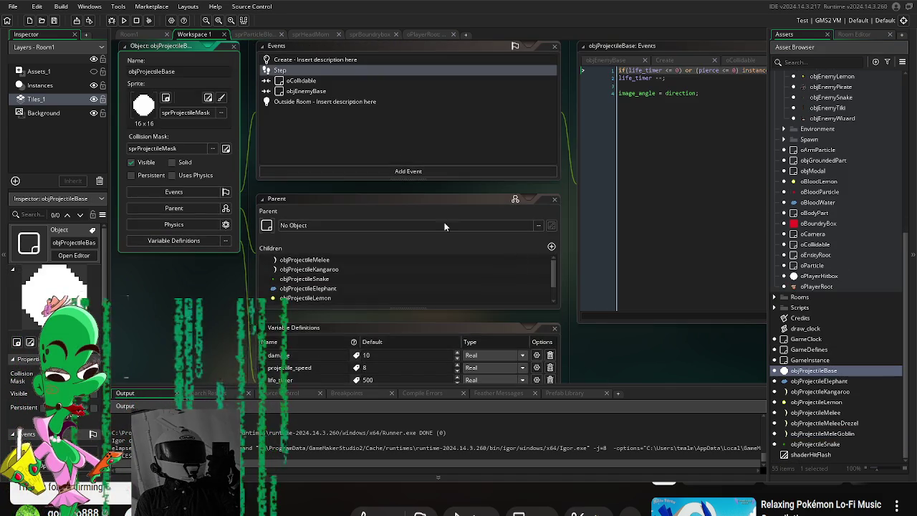
# Step: Comment out instance_destroy(self); in the oCollidable event with // and save
pyautogui.click(311, 82)
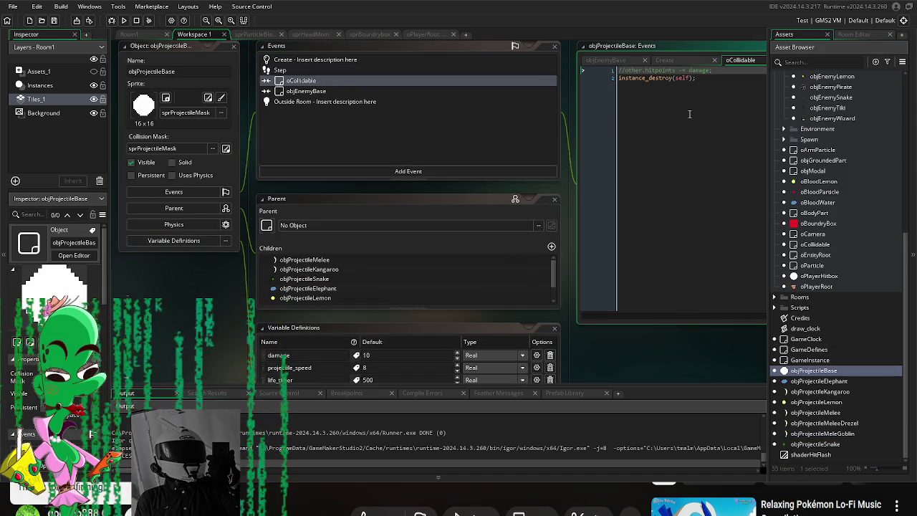
pyautogui.moveTo(646, 375); pyautogui.dragTo(545, 387)
pyautogui.click(533, 116)
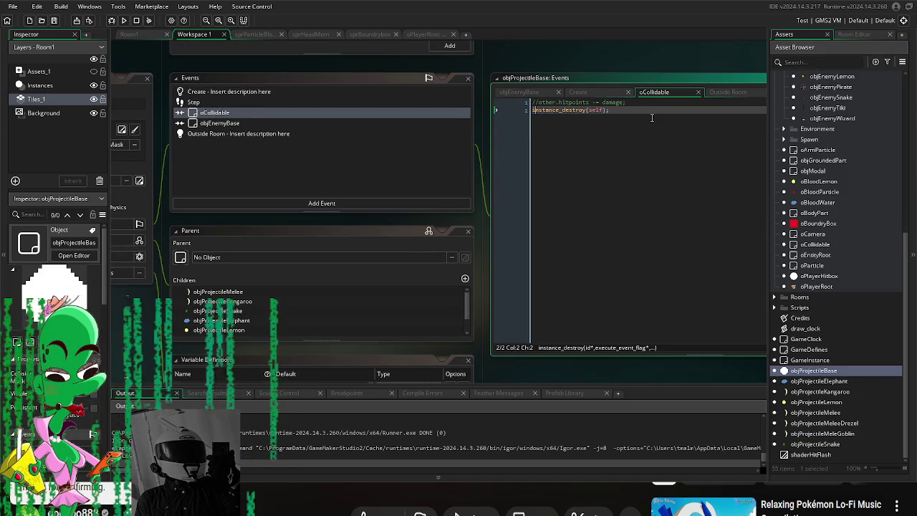
pyautogui.write('//')
pyautogui.hotkey('ctrl', 's')
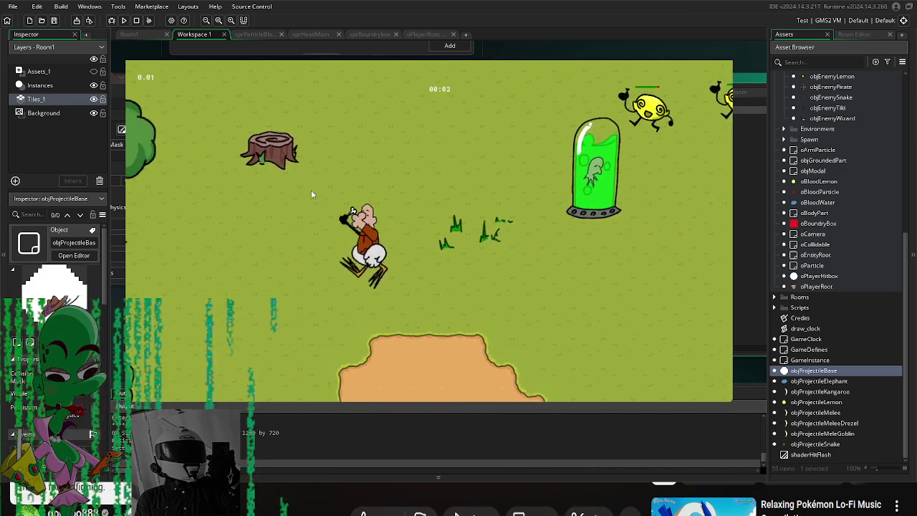
# Step: Move around the map with WASD, slashing at lemon enemies near the capsule
pyautogui.press('a')
pyautogui.press('s')
pyautogui.click(153, 335)
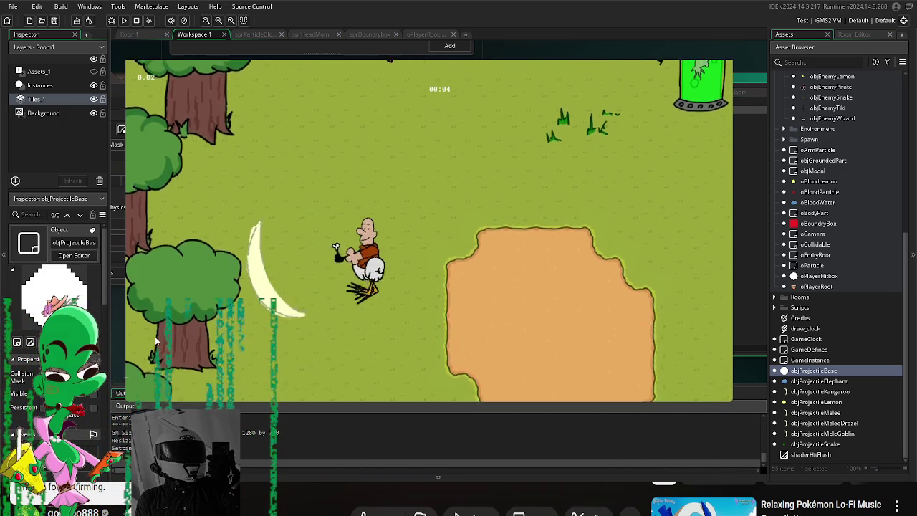
pyautogui.press('a')
pyautogui.click(152, 335)
pyautogui.press('w')
pyautogui.press('d')
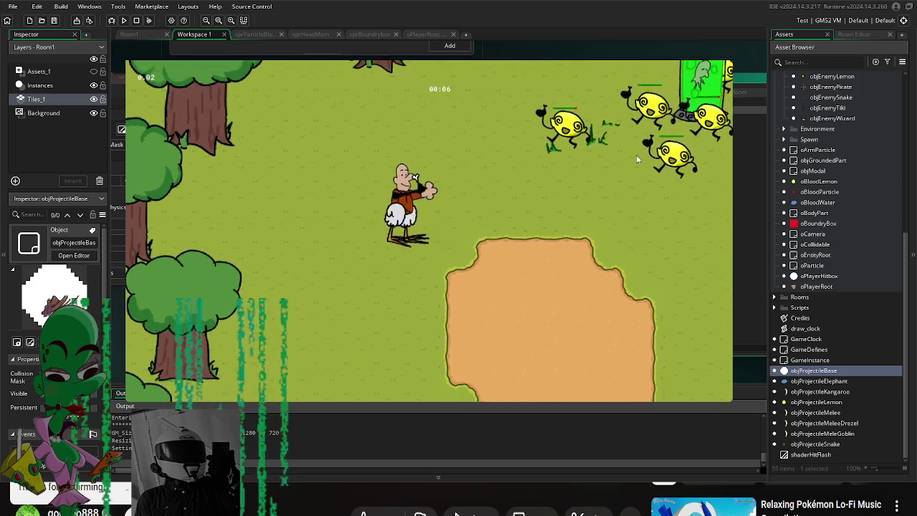
pyautogui.click(587, 143)
pyautogui.click(502, 144)
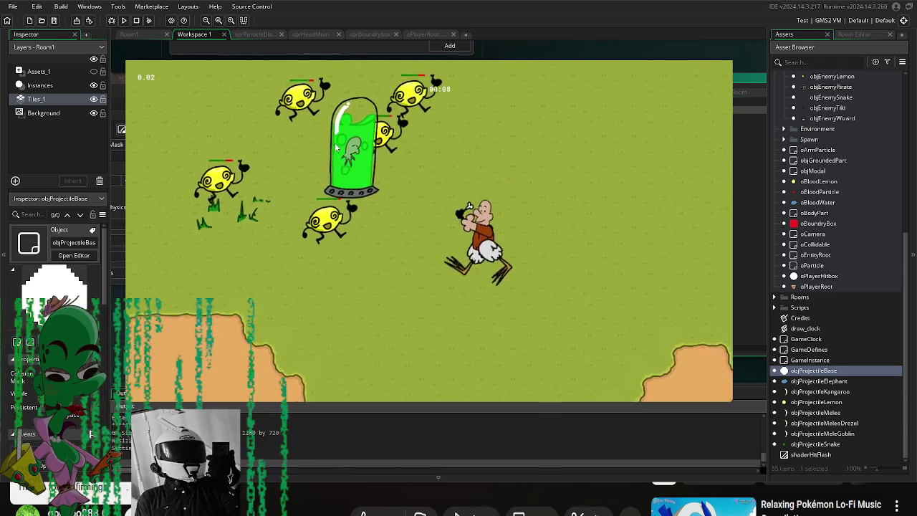
pyautogui.press('w')
pyautogui.press('d')
pyautogui.press('s')
pyautogui.press('a')
pyautogui.click(301, 158)
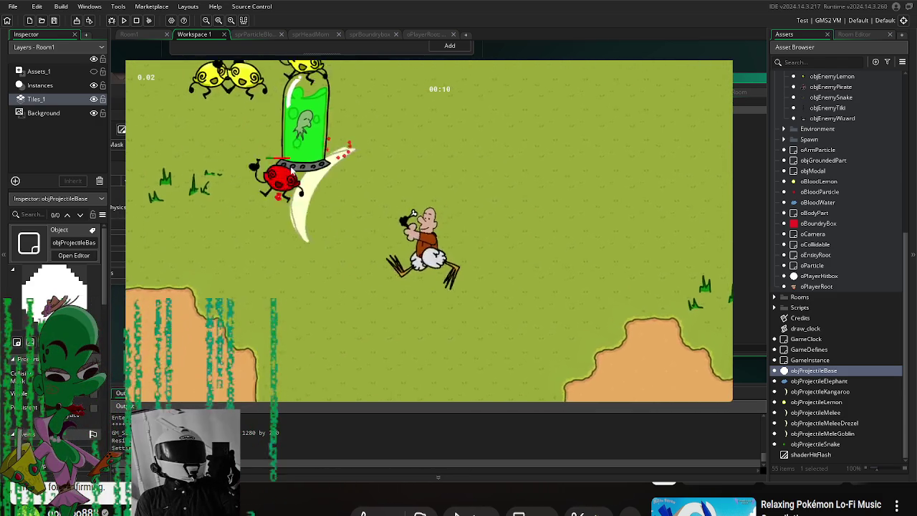
pyautogui.press('s')
pyautogui.click(260, 196)
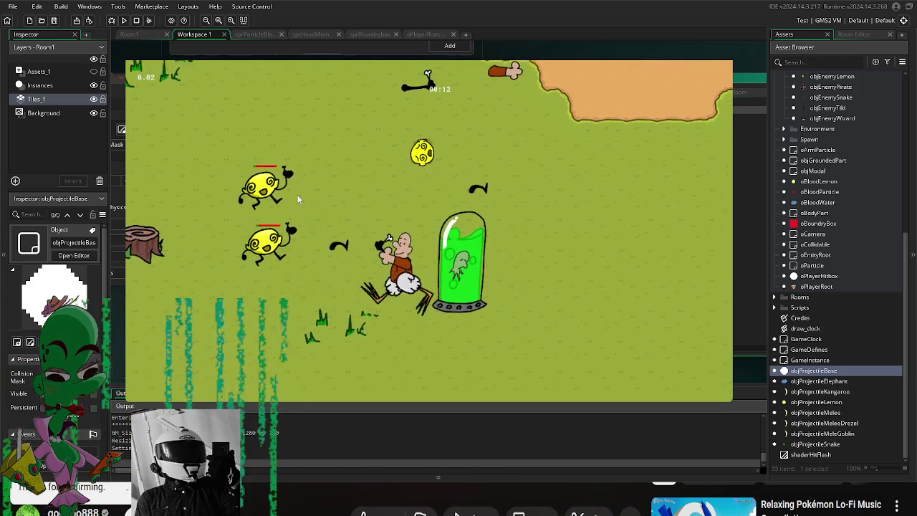
# Step: Keep slashing enemies around the sand, then stop the test run with Escape
pyautogui.press('d')
pyautogui.click(583, 217)
pyautogui.press('w')
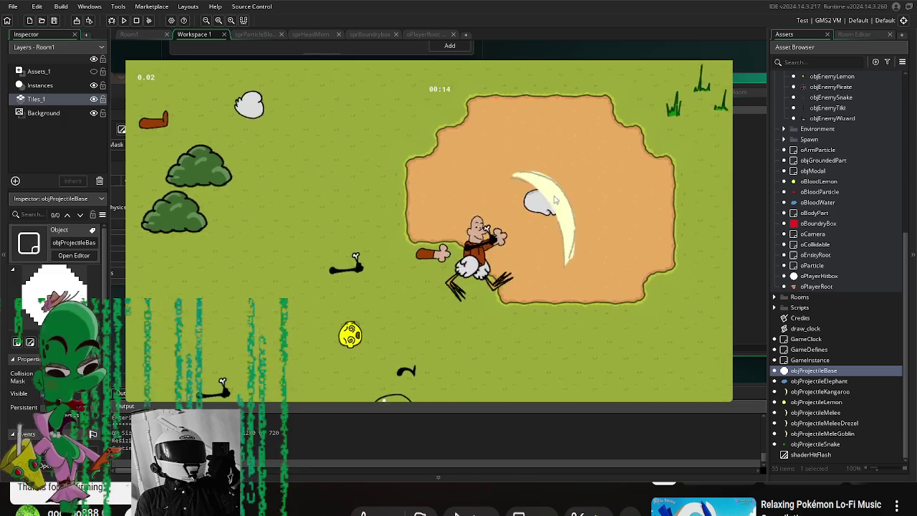
pyautogui.press('a')
pyautogui.click(298, 139)
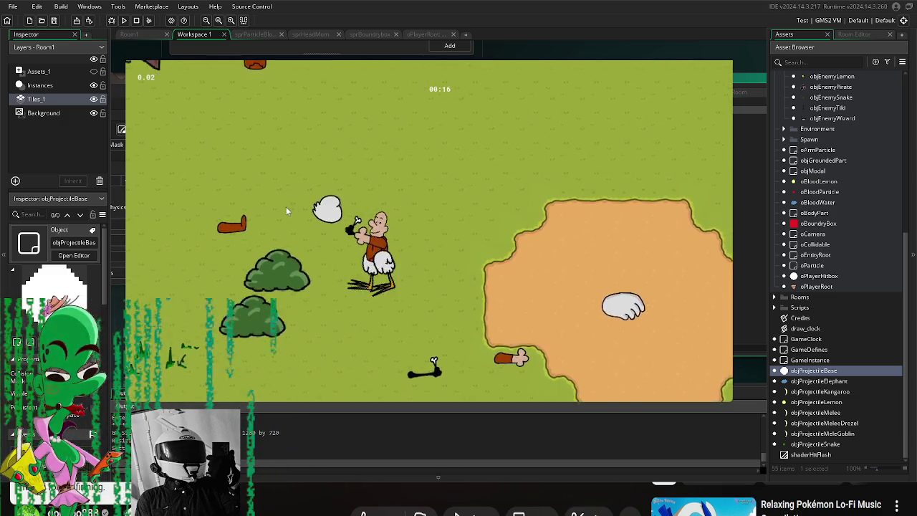
pyautogui.press('s')
pyautogui.press('d')
pyautogui.click(281, 202)
pyautogui.click(474, 248)
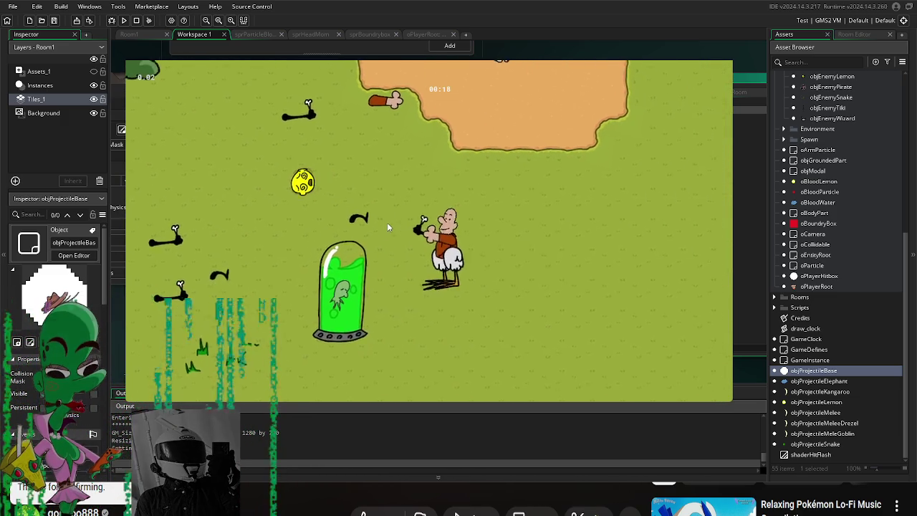
pyautogui.click(390, 221)
pyautogui.press('w')
pyautogui.press('Escape')
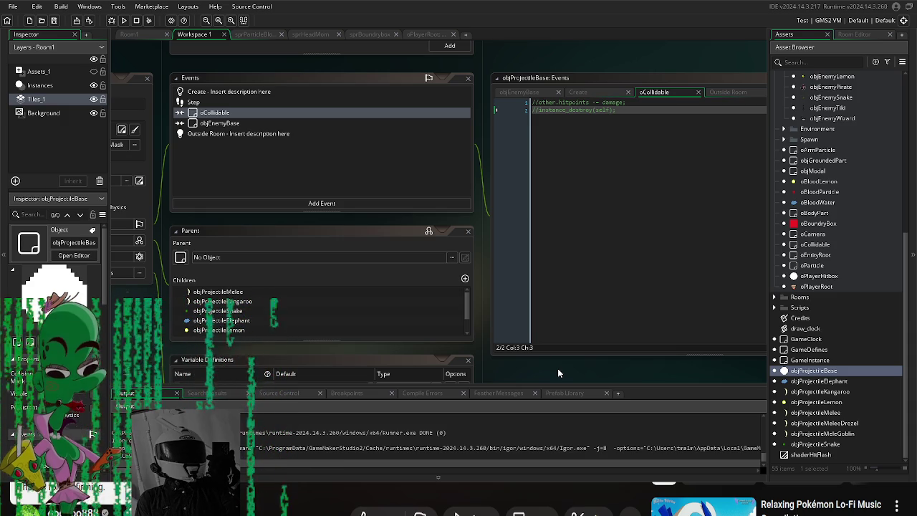
# Step: Open objEnemySnake and recentre its editor showing sprEnemySnake and parent objEnemyBase
pyautogui.scroll(3, 853, 215)
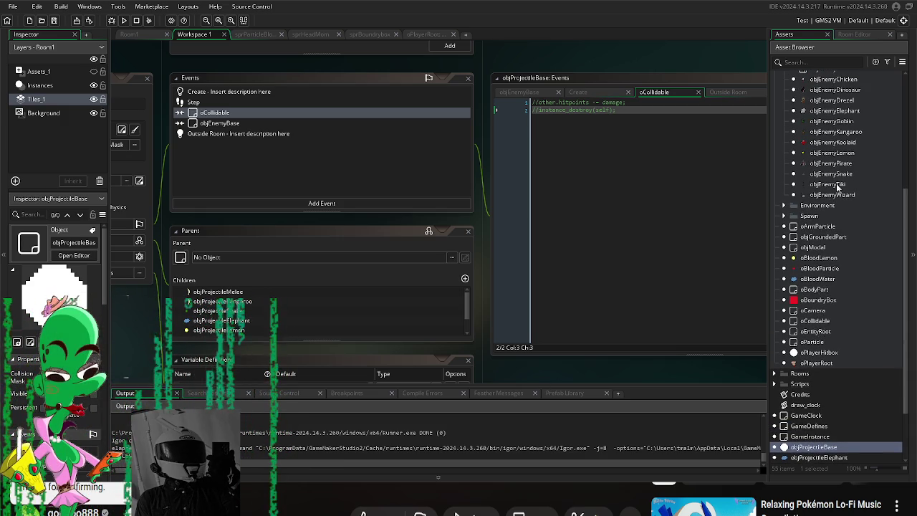
pyautogui.doubleClick(842, 179)
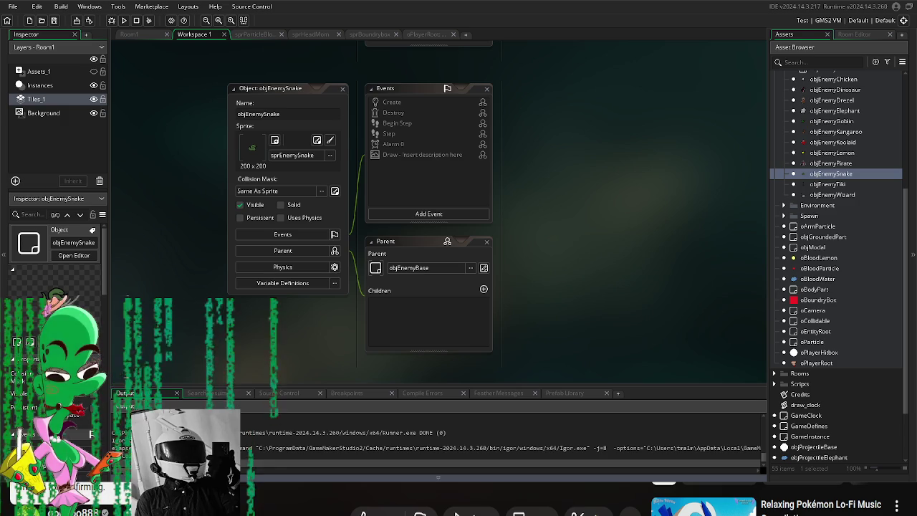
pyautogui.moveTo(594, 304); pyautogui.dragTo(549, 285)
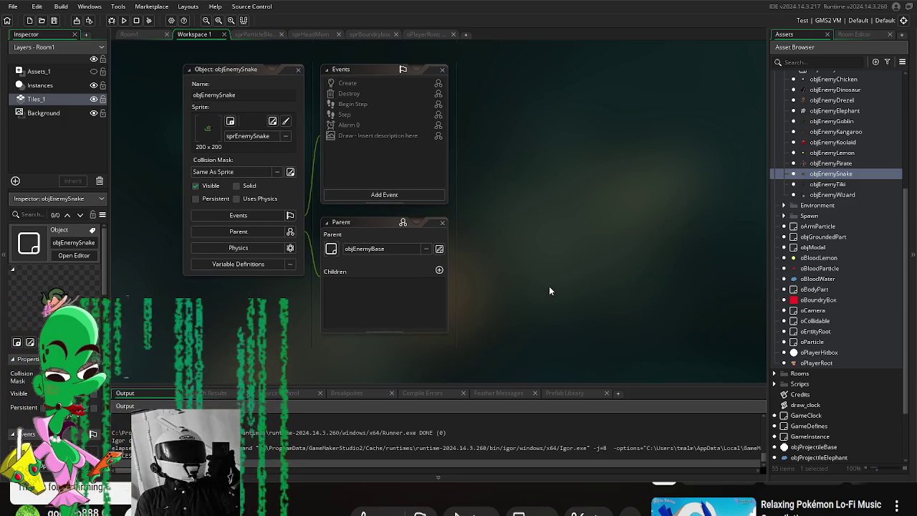
pyautogui.scroll(-5, 783, 349)
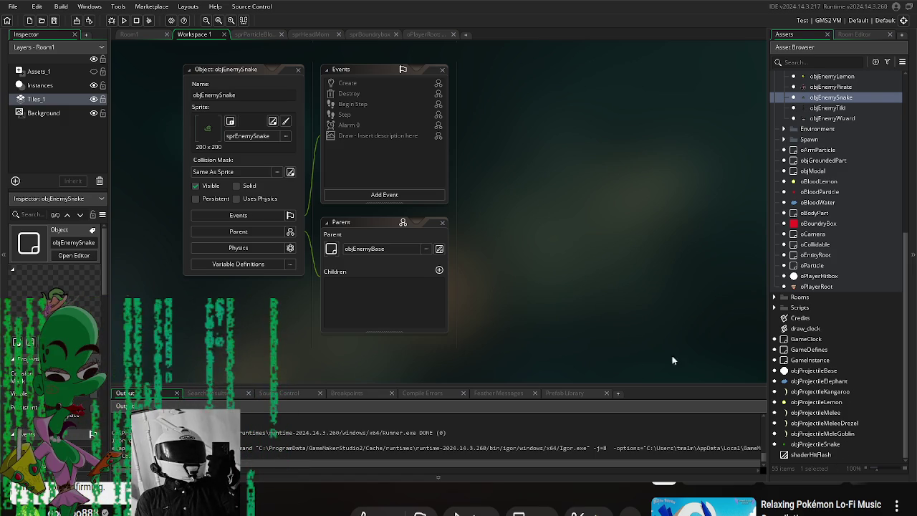
# Step: Duplicate objProjectileMelee as objProjectileMeleeDinosaur, then confirm exiting GameMaker
pyautogui.click(836, 415)
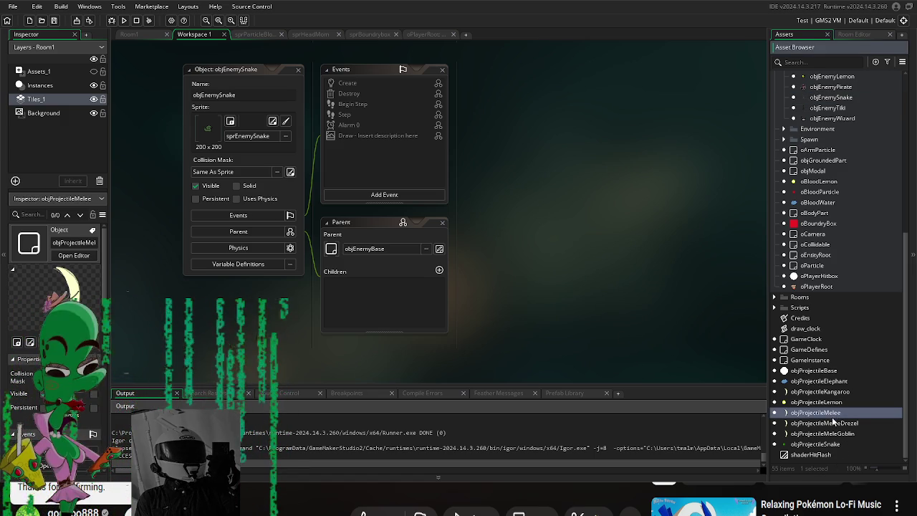
pyautogui.hotkey('ctrl', 'd')
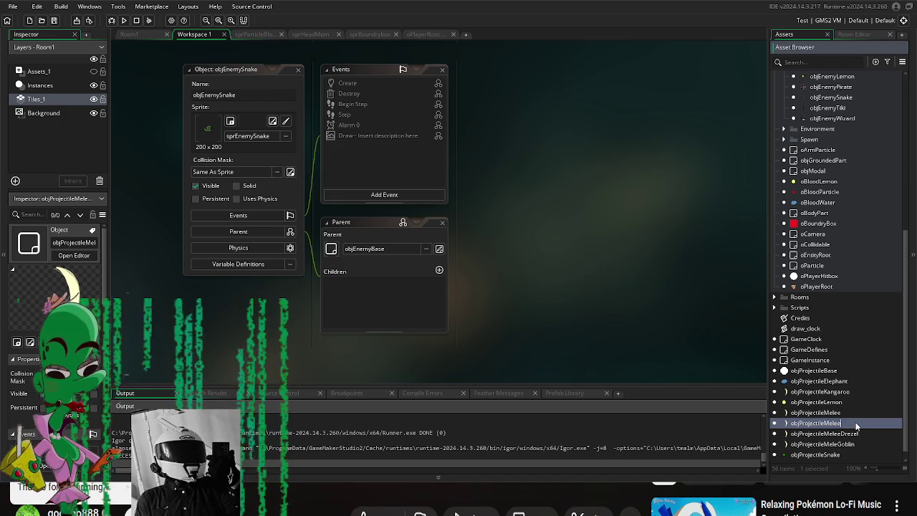
pyautogui.write('Dinosaur')
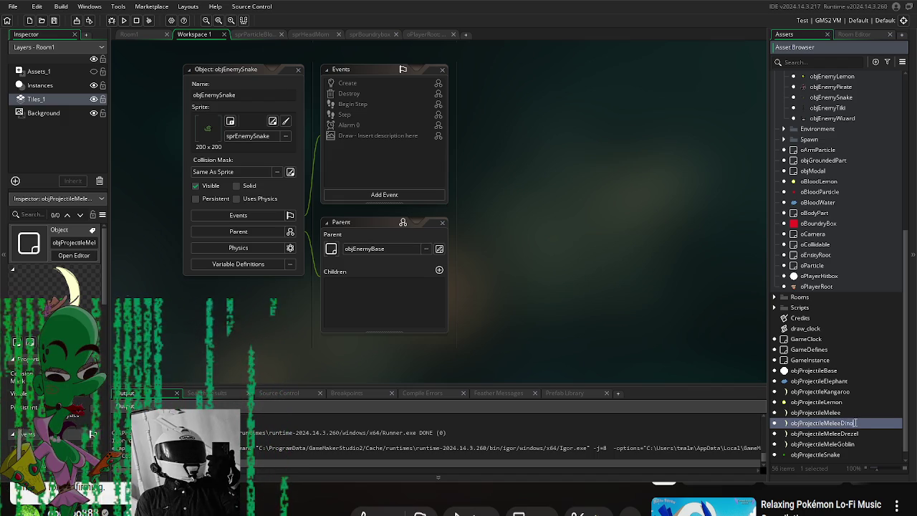
pyautogui.click(906, 5)
pyautogui.click(481, 258)
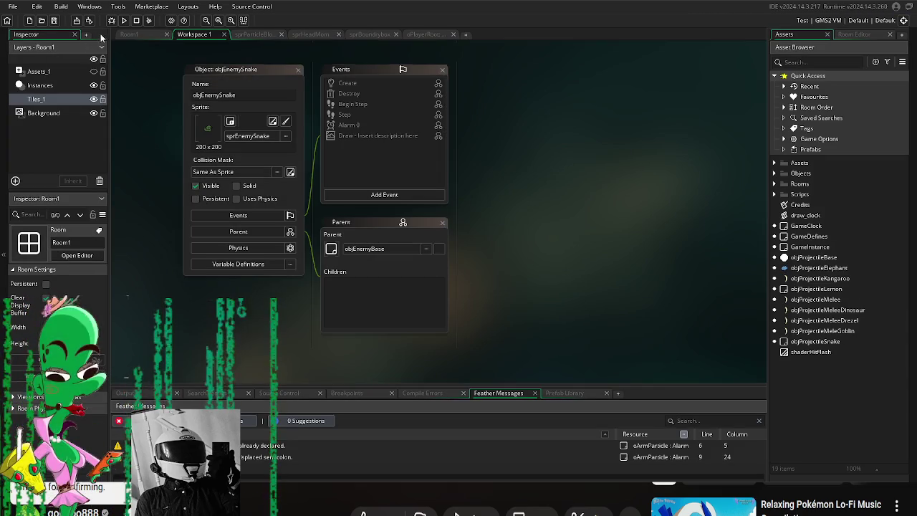
# Step: Run the game to start a fresh test
pyautogui.click(124, 21)
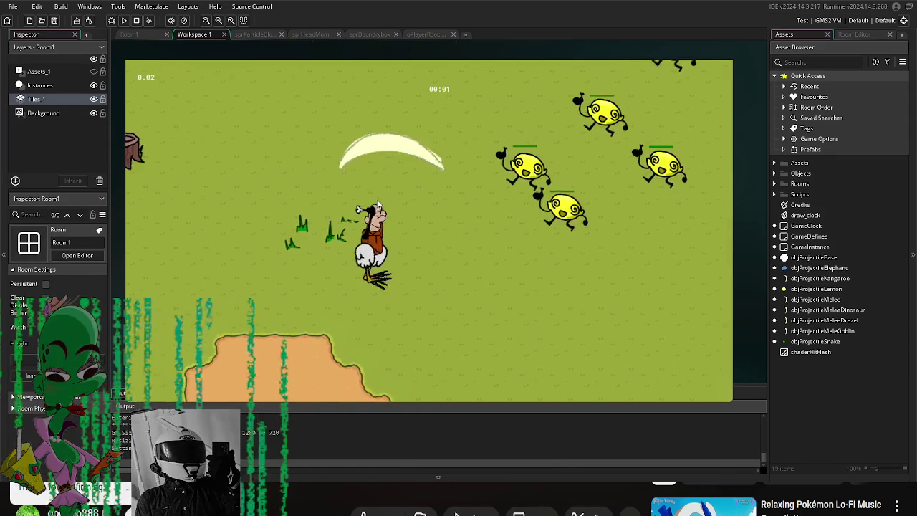
# Step: Roam the field with WASD, circling the lemon enemies and approaching goblins
pyautogui.press('d')
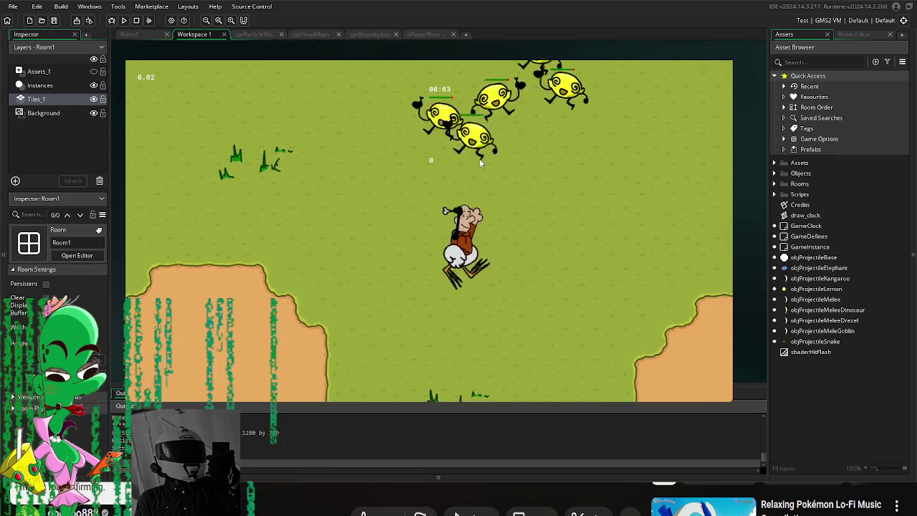
pyautogui.press('s')
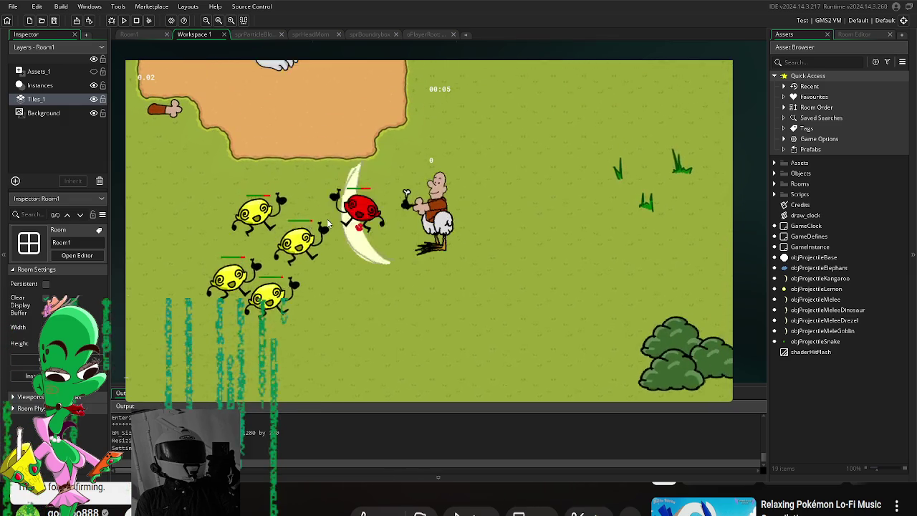
pyautogui.press('s')
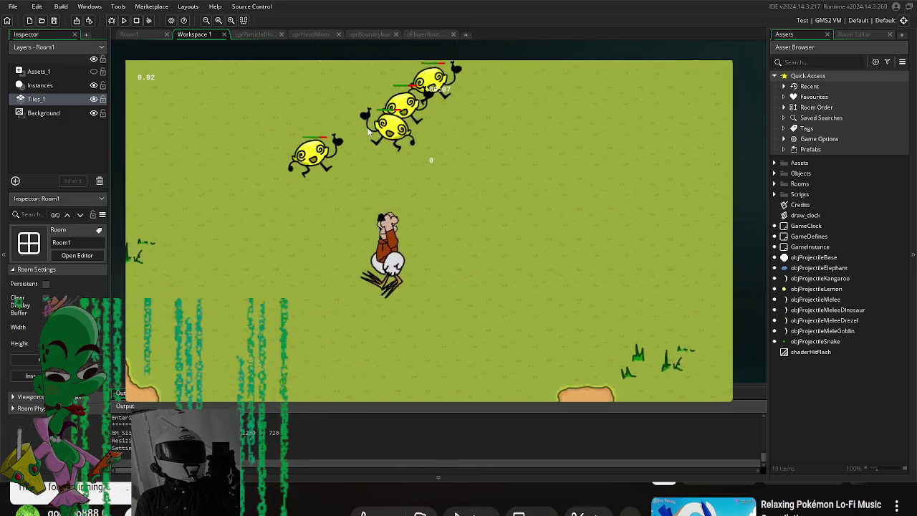
pyautogui.press('w')
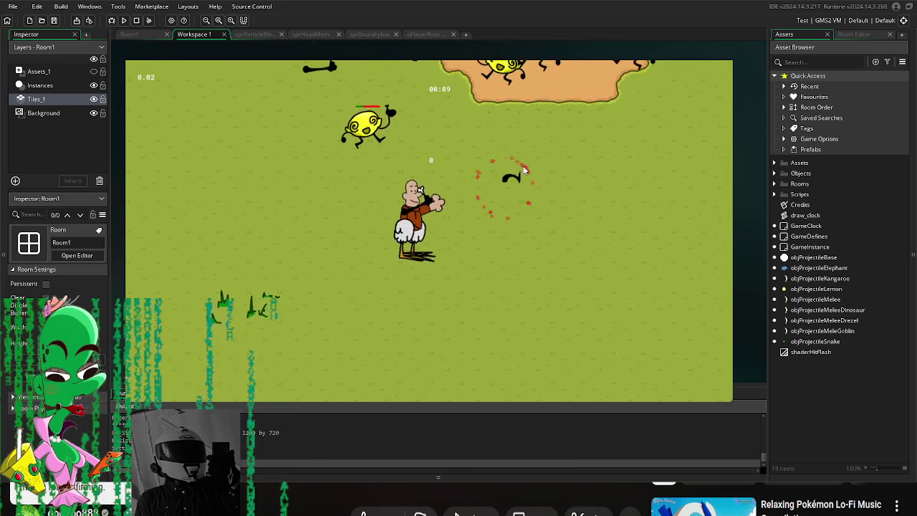
pyautogui.press('w')
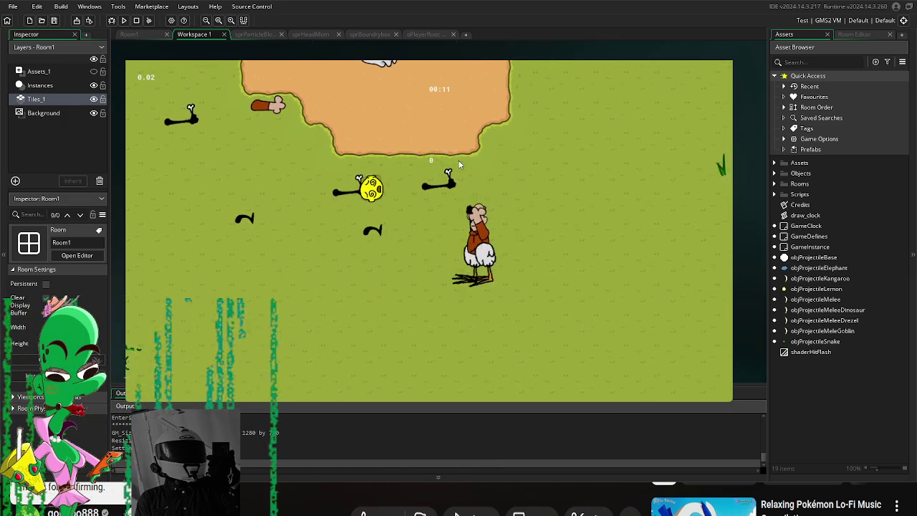
pyautogui.press('w')
pyautogui.press('a')
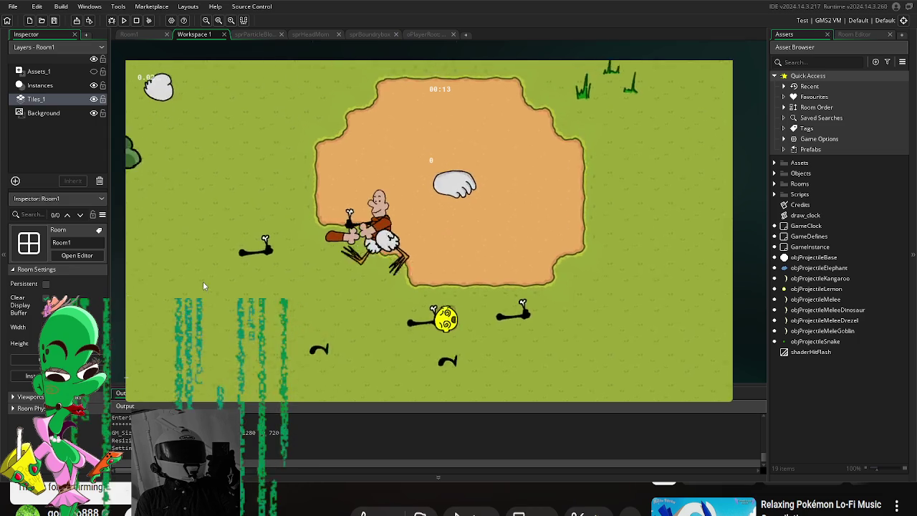
pyautogui.press('s')
pyautogui.press('a')
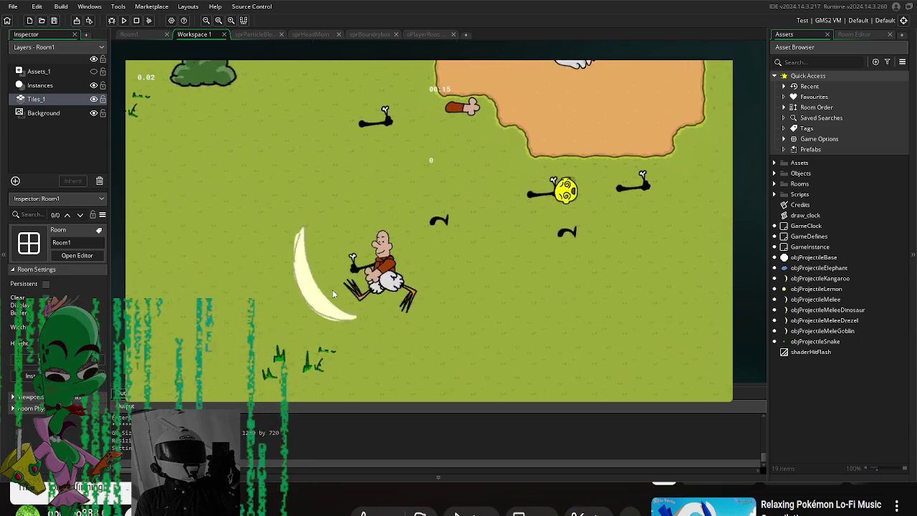
pyautogui.press('s')
pyautogui.press('a')
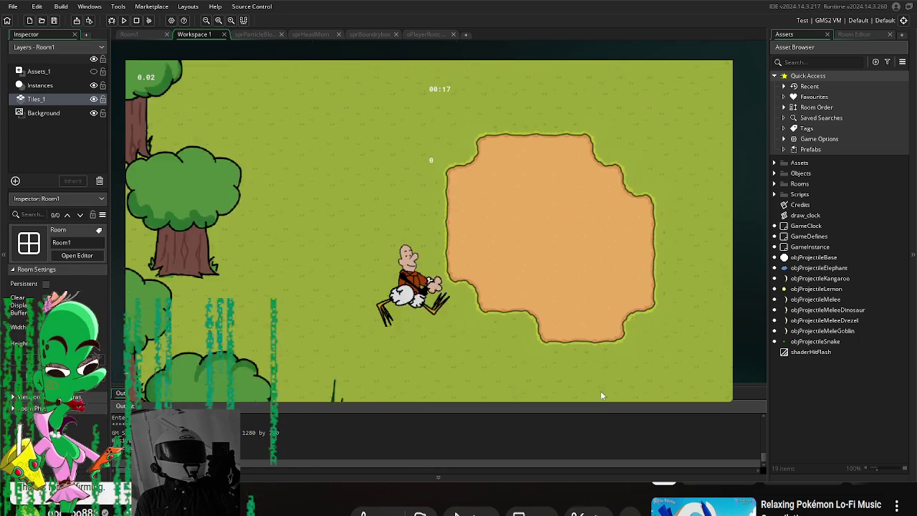
pyautogui.press('s')
pyautogui.press('d')
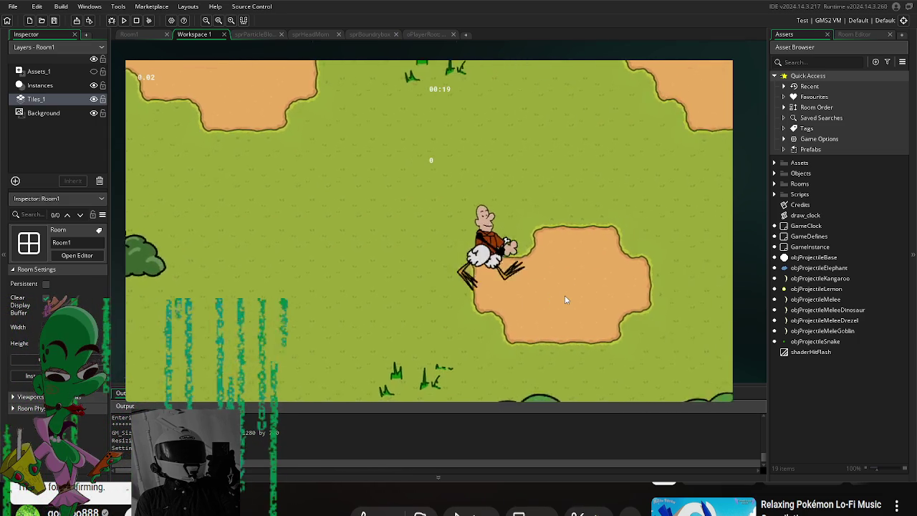
pyautogui.press('d')
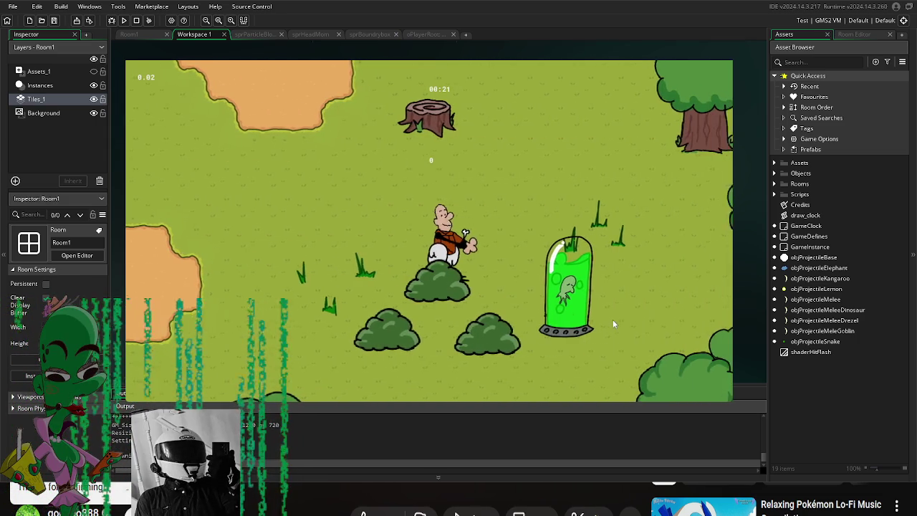
pyautogui.press('a')
pyautogui.press('w')
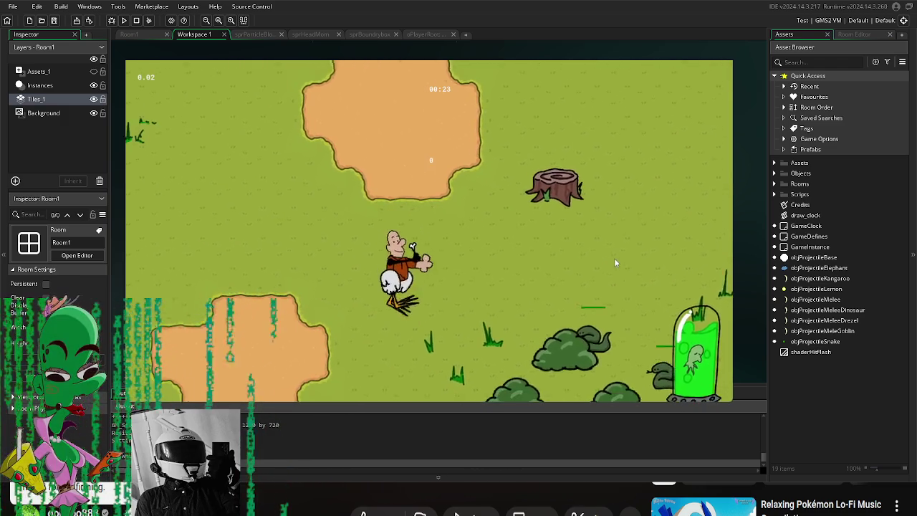
pyautogui.press('s')
pyautogui.press('w')
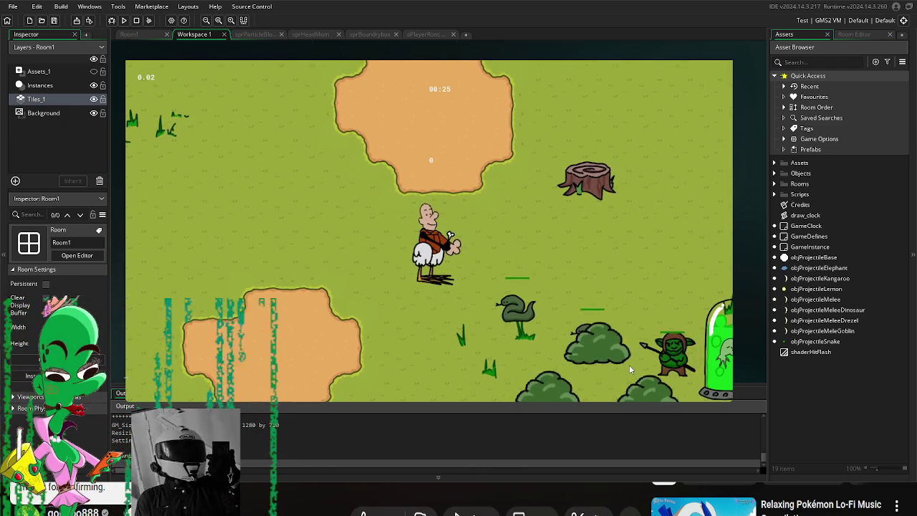
pyautogui.press('a')
pyautogui.press('a')
pyautogui.press('s')
pyautogui.press('d')
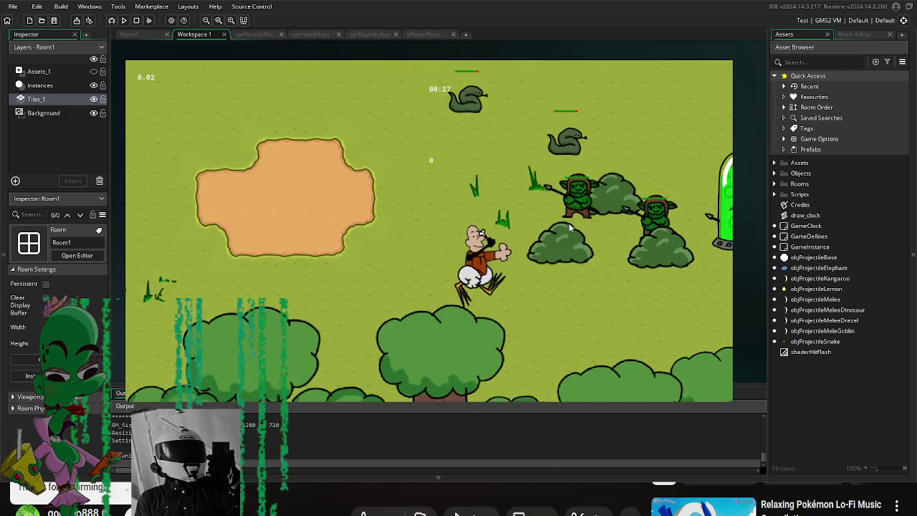
pyautogui.press('s')
pyautogui.press('w')
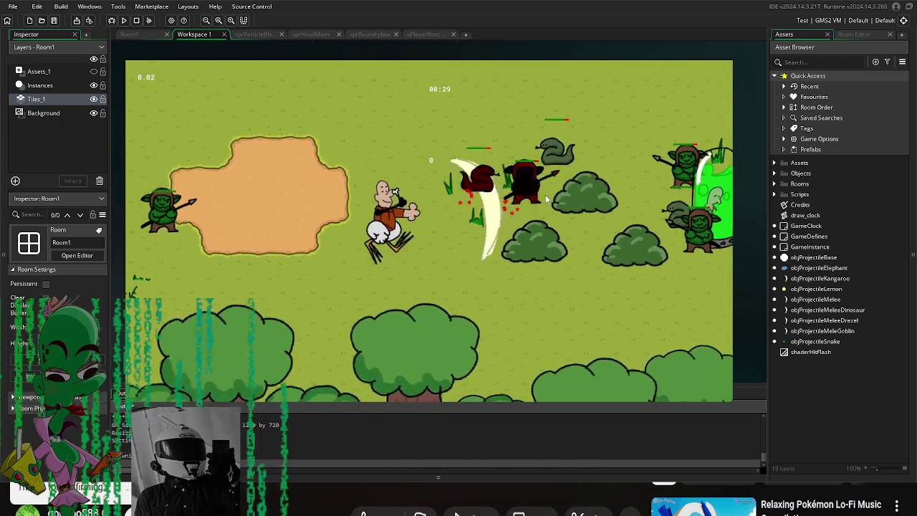
pyautogui.press('a')
pyautogui.press('w')
pyautogui.press('a')
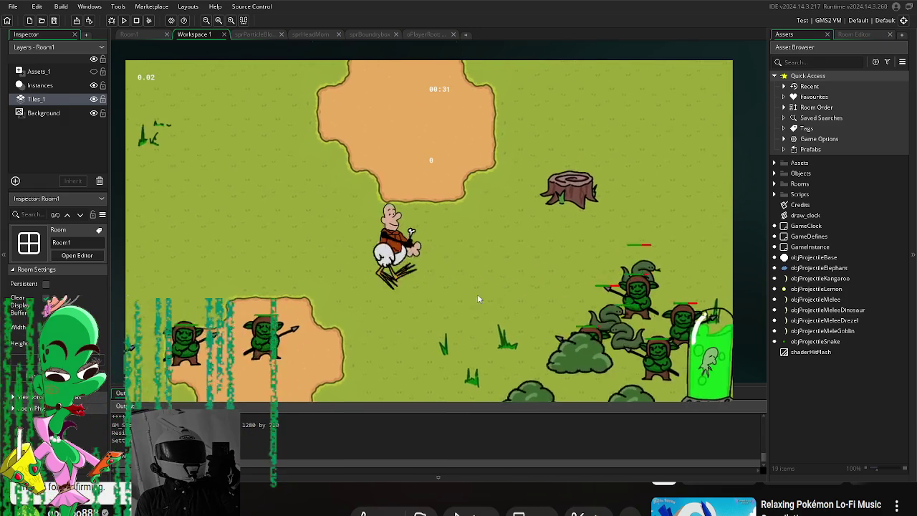
# Step: Slash at the goblins and snakes while moving around the horde
pyautogui.click(347, 350)
pyautogui.press('a')
pyautogui.press('s')
pyautogui.press('w')
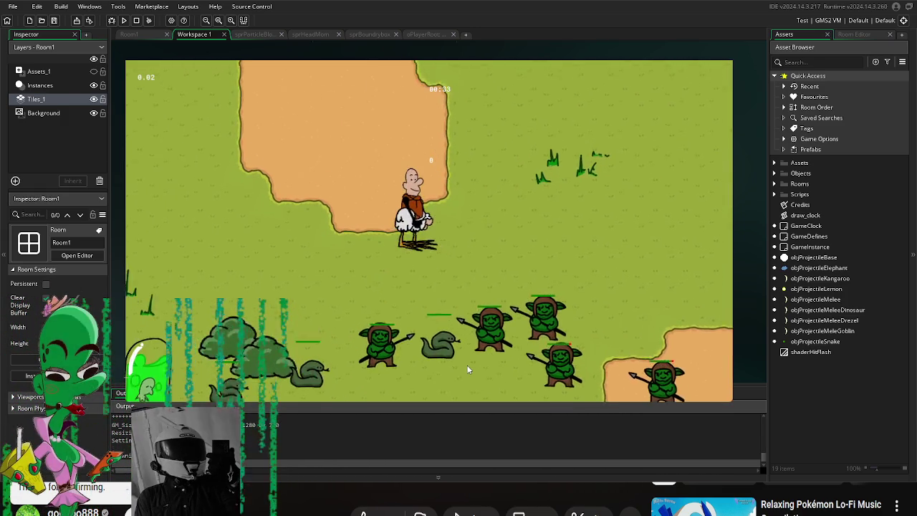
pyautogui.press('w')
pyautogui.click(494, 179)
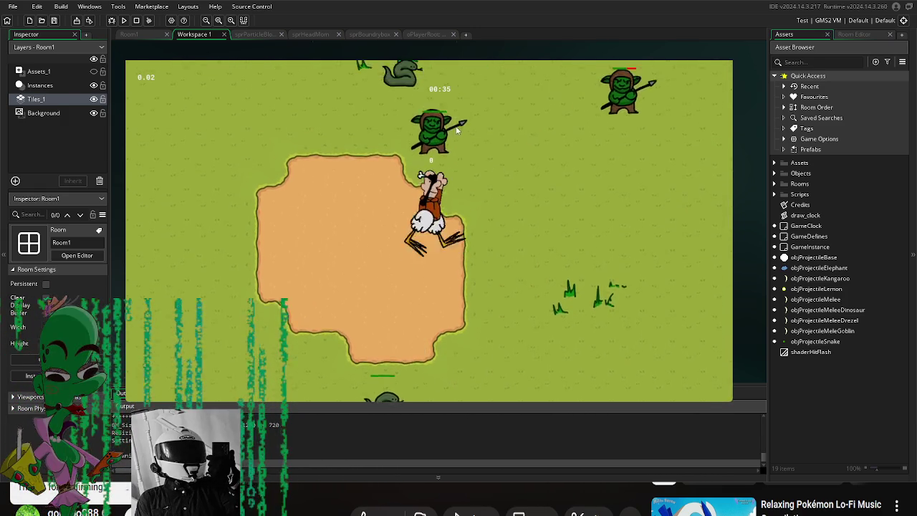
pyautogui.press('d')
pyautogui.press('s')
pyautogui.press('d')
pyautogui.click(573, 230)
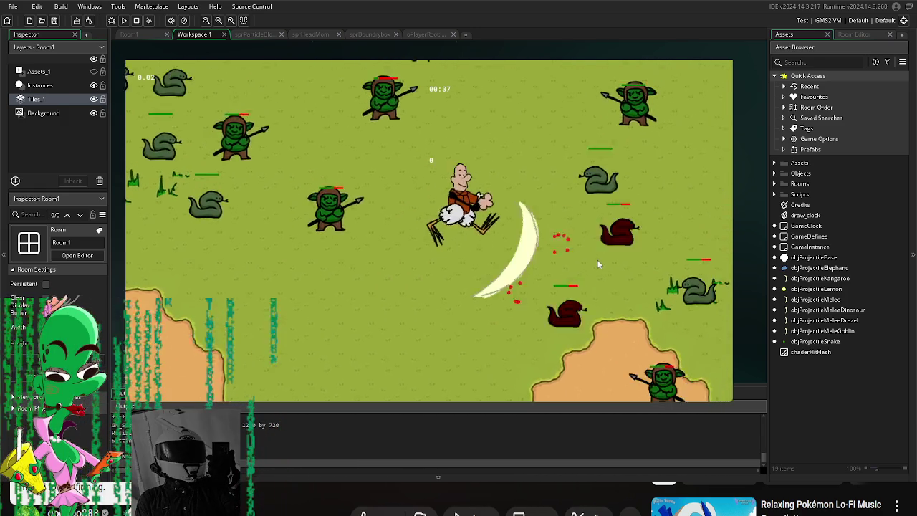
pyautogui.press('w')
pyautogui.press('d')
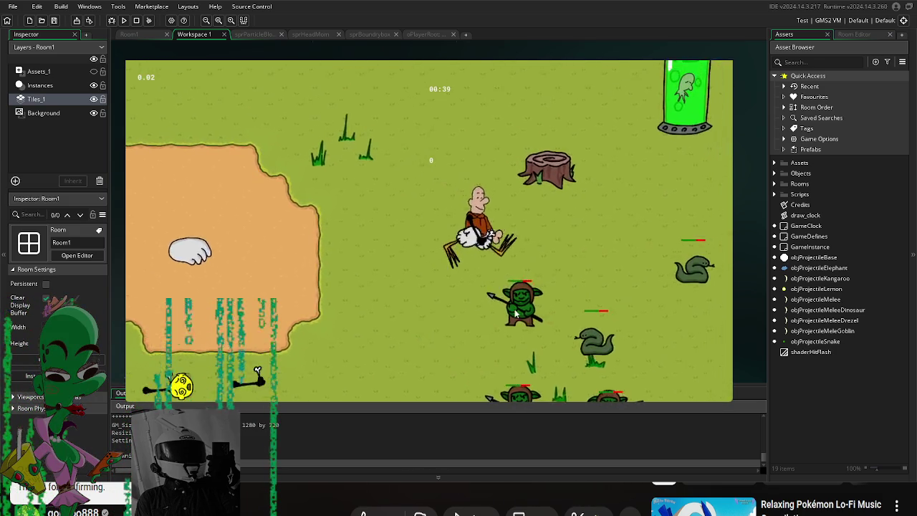
pyautogui.press('a')
pyautogui.click(387, 382)
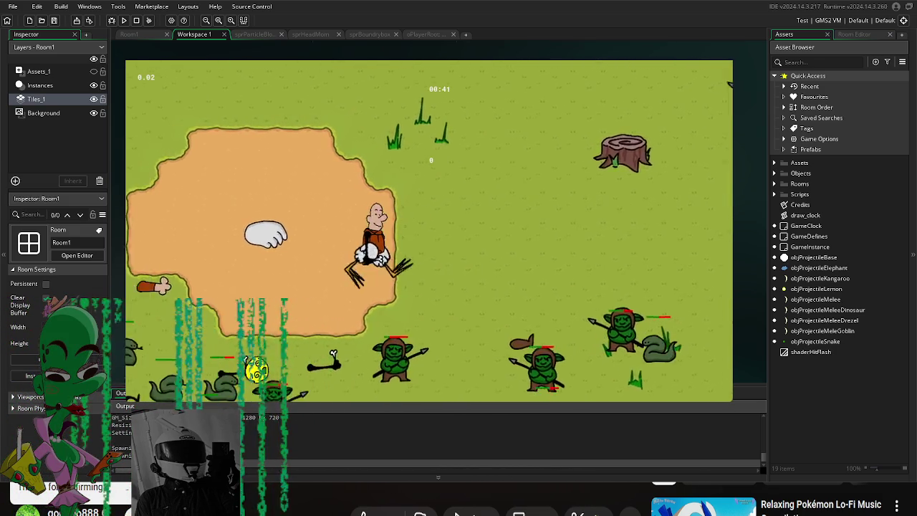
pyautogui.press('a')
pyautogui.press('w')
pyautogui.click(458, 362)
pyautogui.press('s')
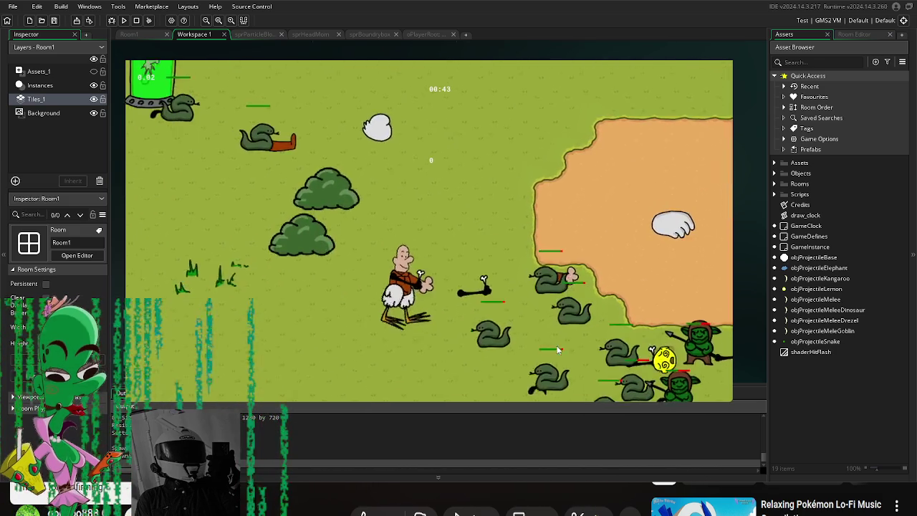
pyautogui.click(527, 235)
pyautogui.press('w')
pyautogui.press('d')
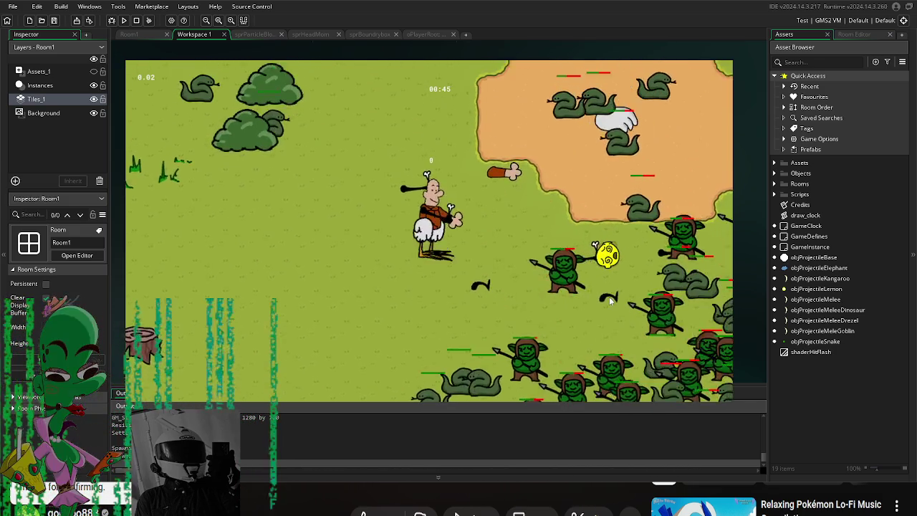
pyautogui.press('w')
pyautogui.press('d')
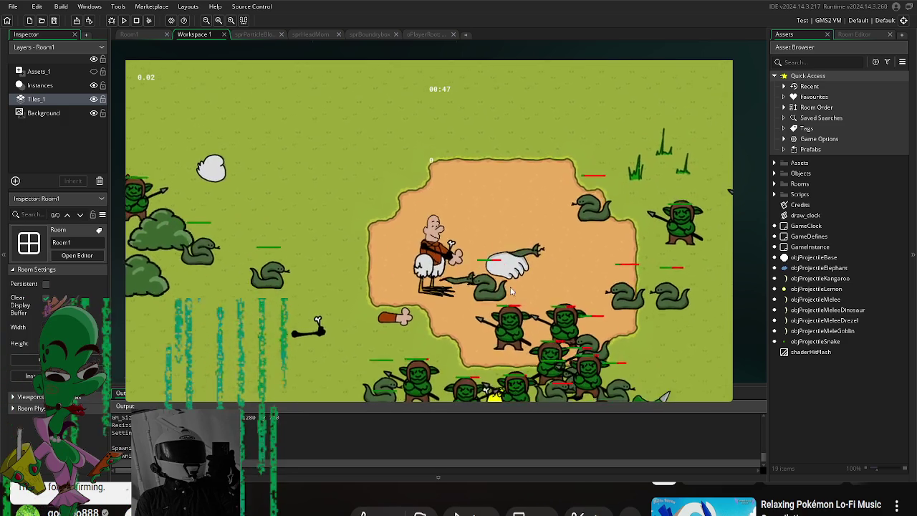
# Step: Walk onto a dropped part, attach it on the right side, and move away
pyautogui.press('d')
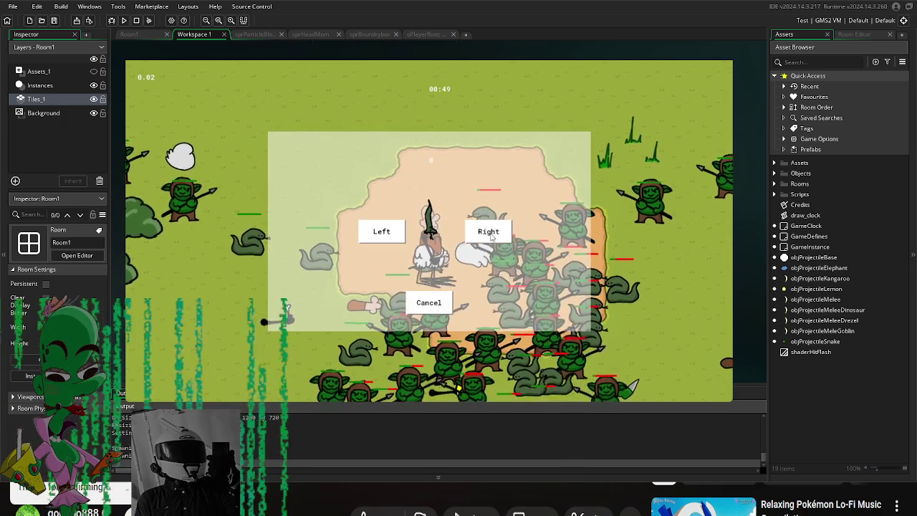
pyautogui.click(495, 233)
pyautogui.press('w')
pyautogui.press('a')
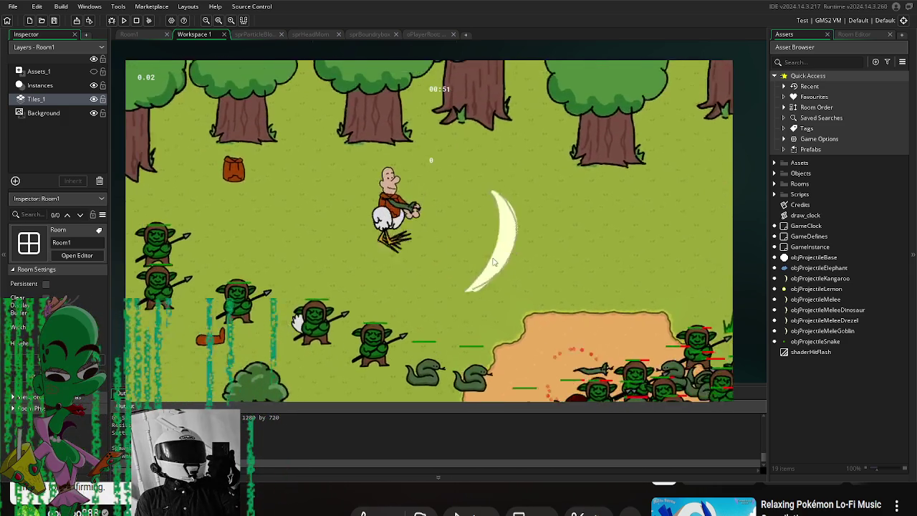
pyautogui.press('d')
pyautogui.press('w')
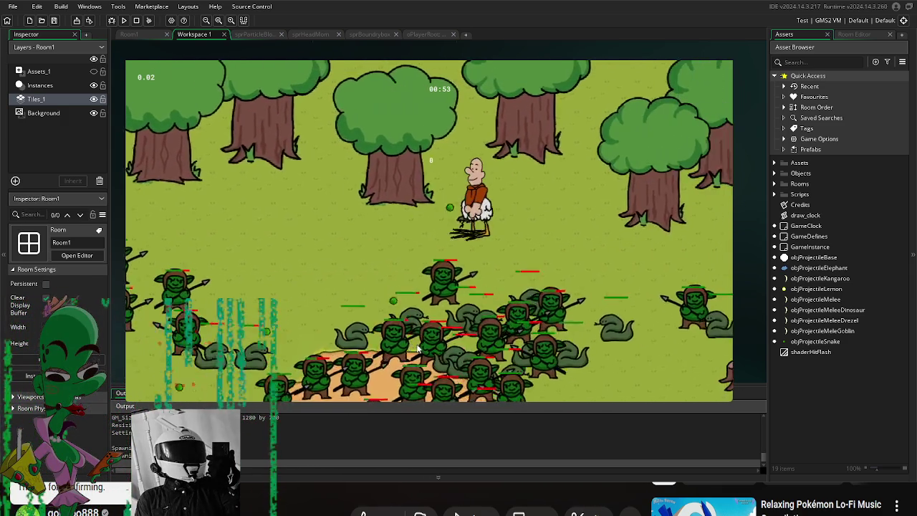
pyautogui.press('d')
pyautogui.press('a')
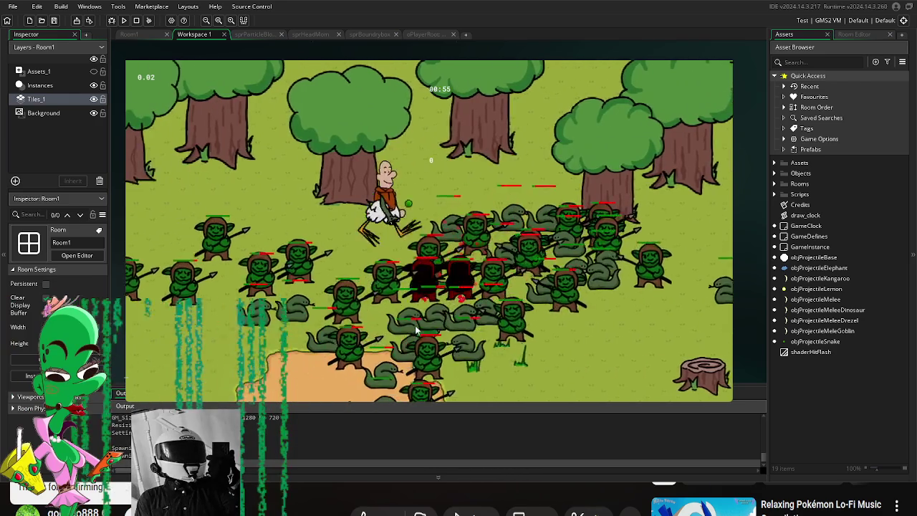
pyautogui.press('s')
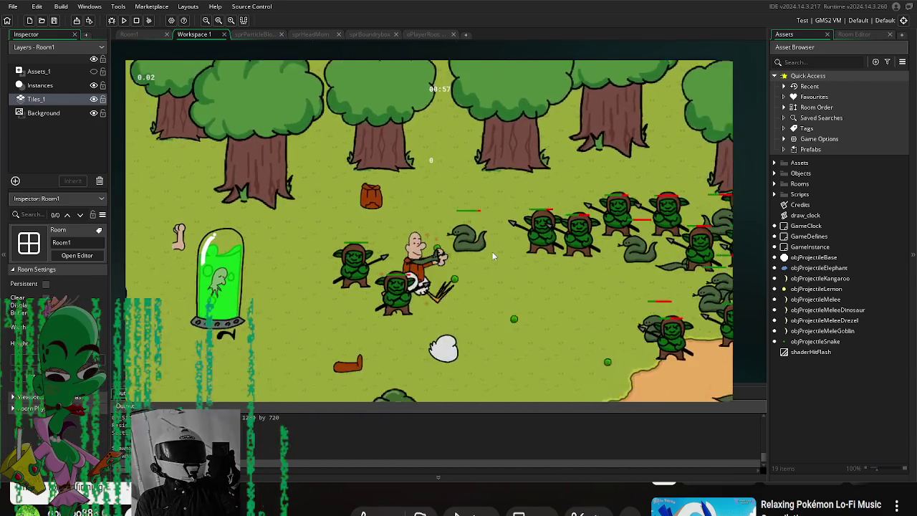
pyautogui.press('d')
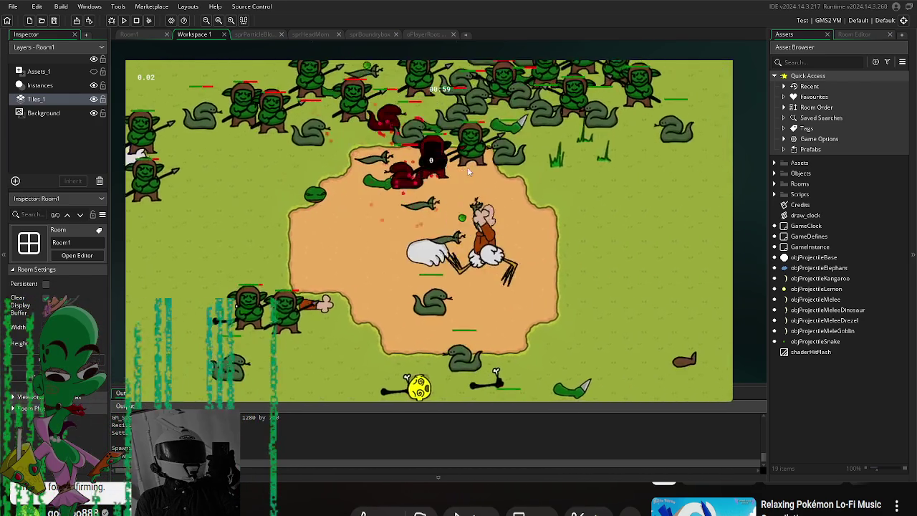
# Step: Pick up and equip the lemon, then attach another part on the right side
pyautogui.press('s')
pyautogui.press('a')
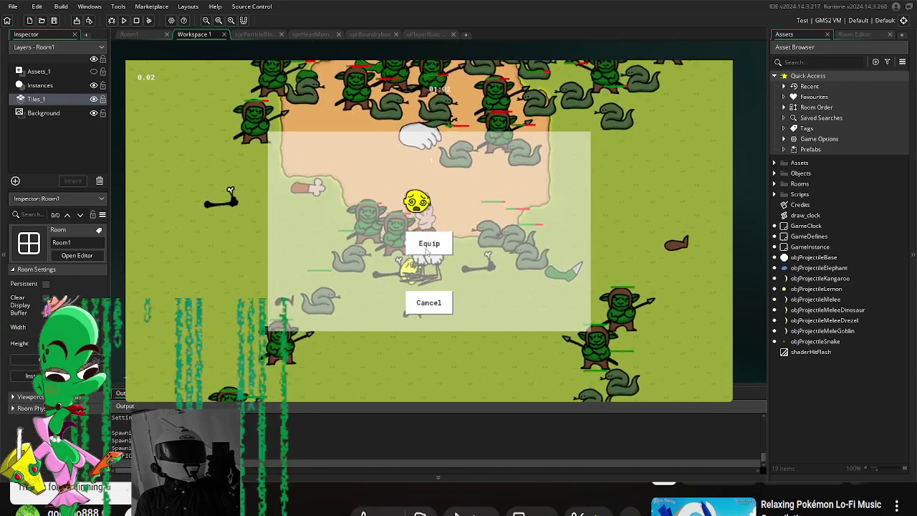
pyautogui.click(429, 243)
pyautogui.press('w')
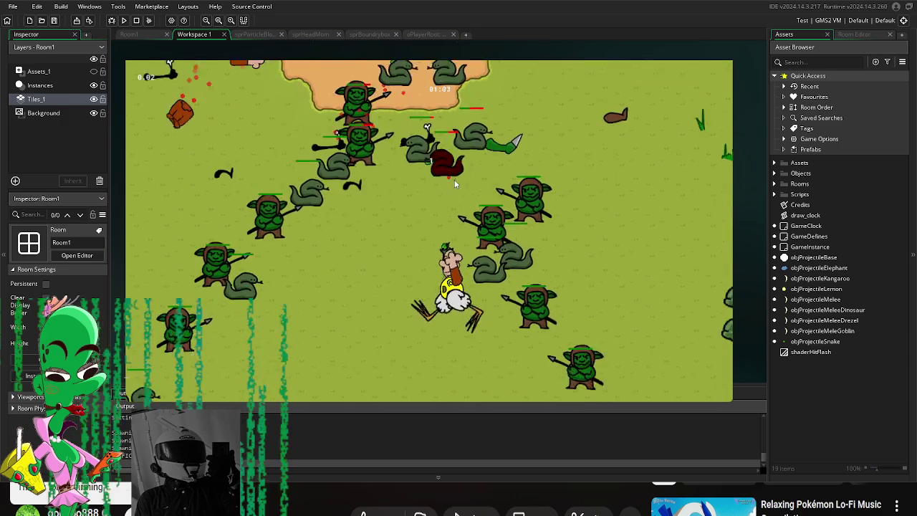
pyautogui.press('s')
pyautogui.press('a')
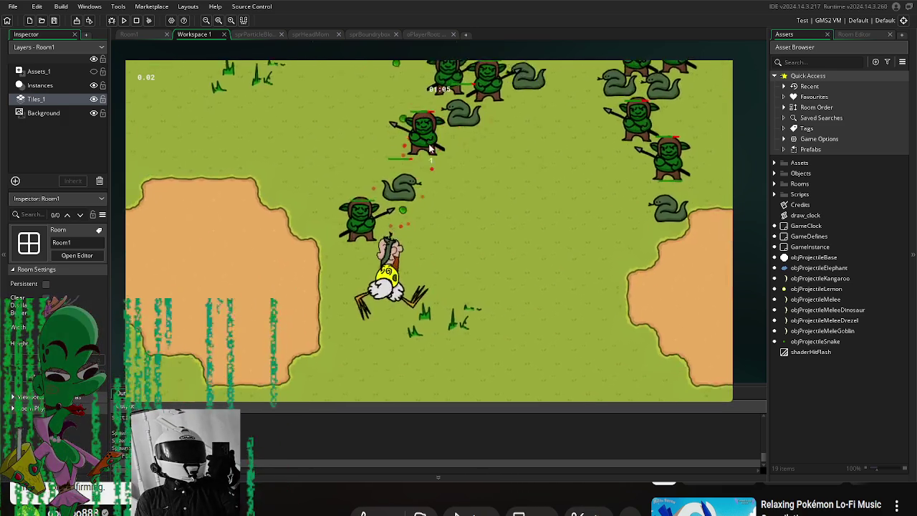
pyautogui.press('d')
pyautogui.press('w')
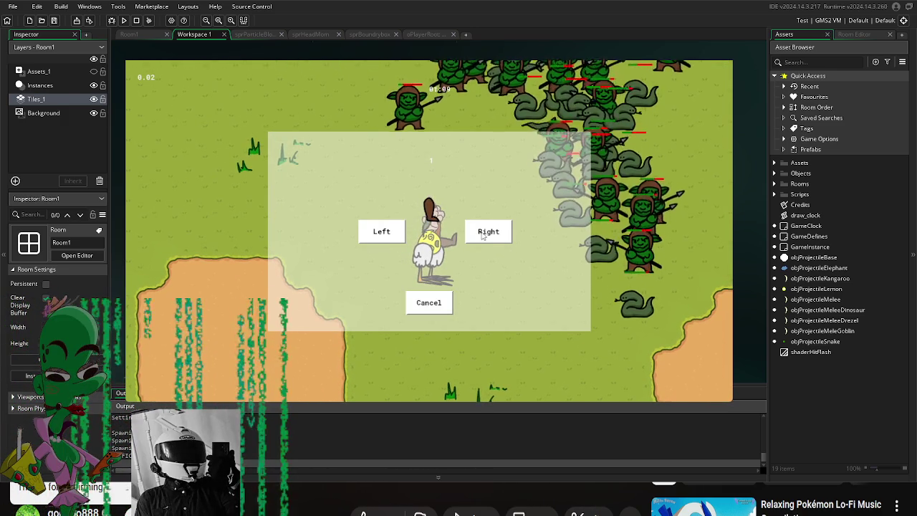
pyautogui.click(488, 234)
pyautogui.press('w')
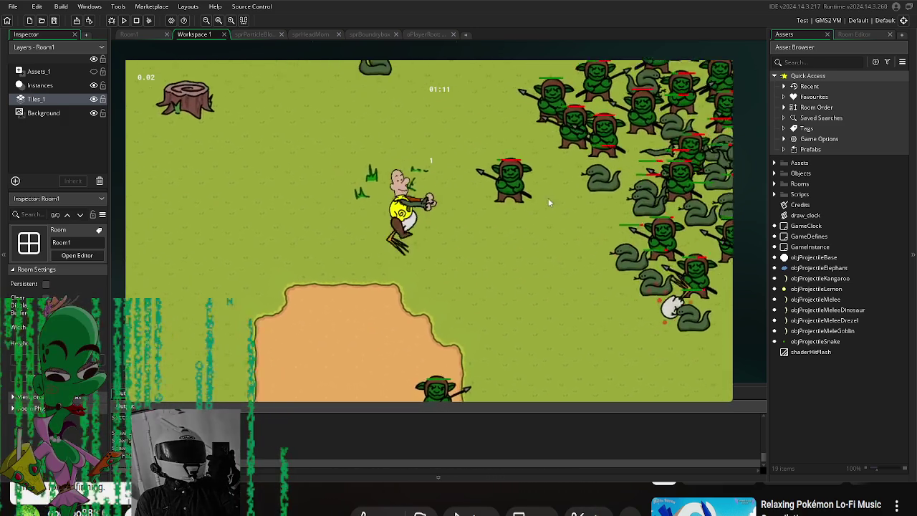
pyautogui.press('a')
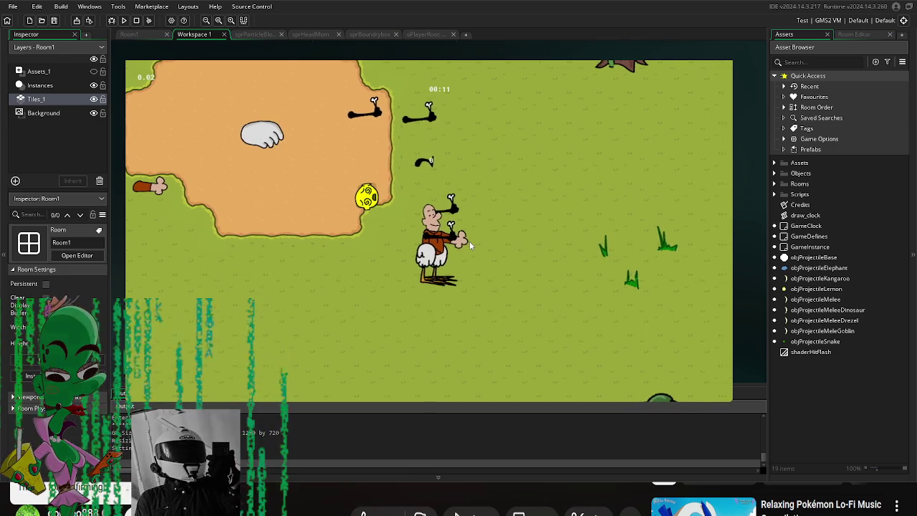
# Step: Put the new part on the player's right side
pyautogui.click(486, 229)
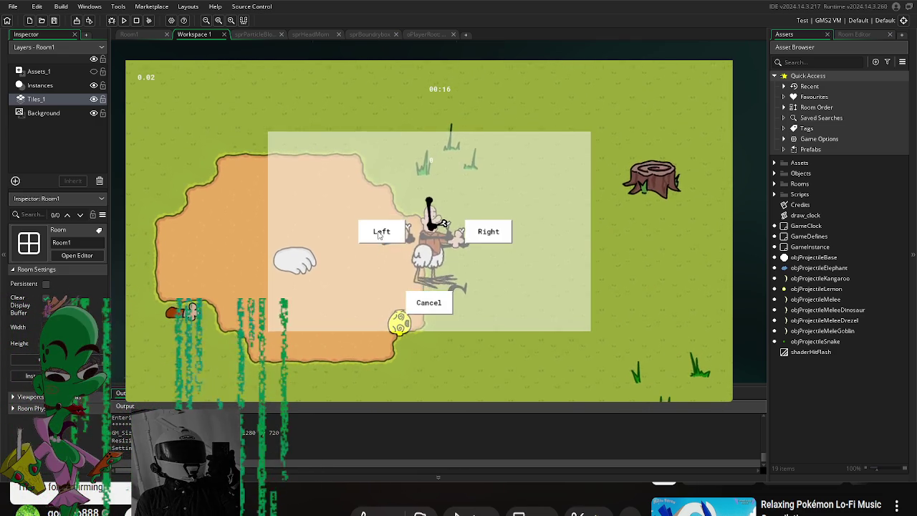
# Step: Close the part choice and move diagonally among enemies until the Equip/Cancel prompt appears
pyautogui.click(488, 231)
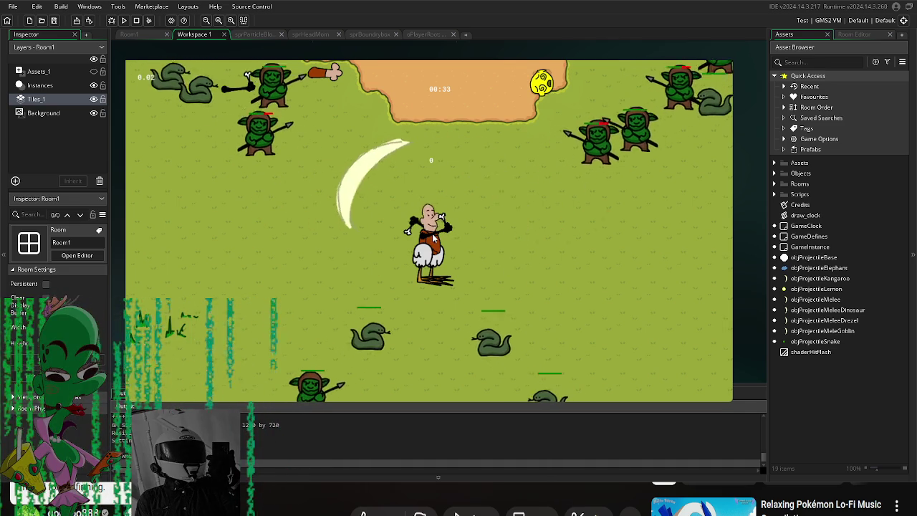
pyautogui.hotkey('w', 'd')
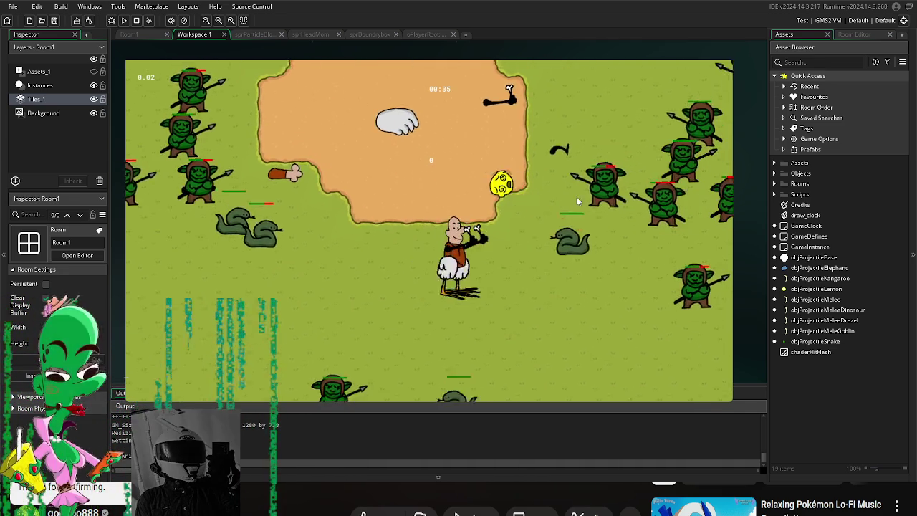
pyautogui.press('d')
pyautogui.hotkey('w', 'd')
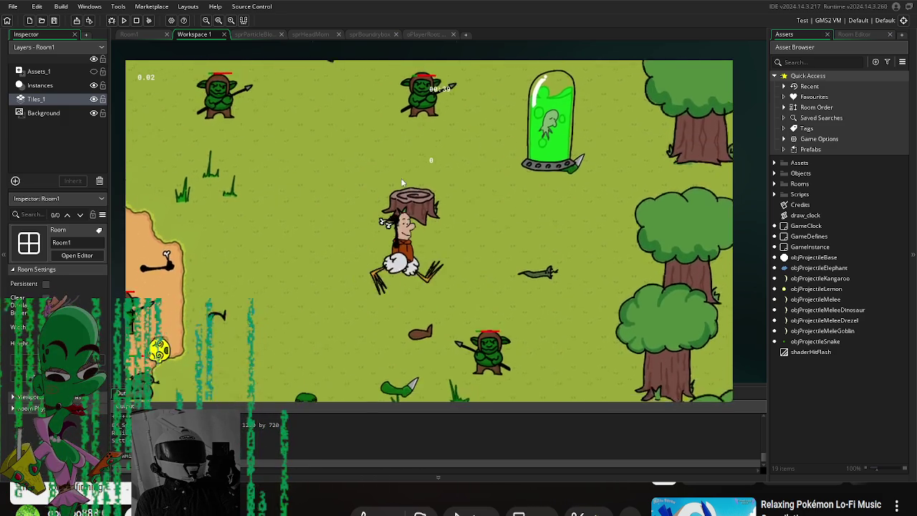
pyautogui.hotkey('s', 'a')
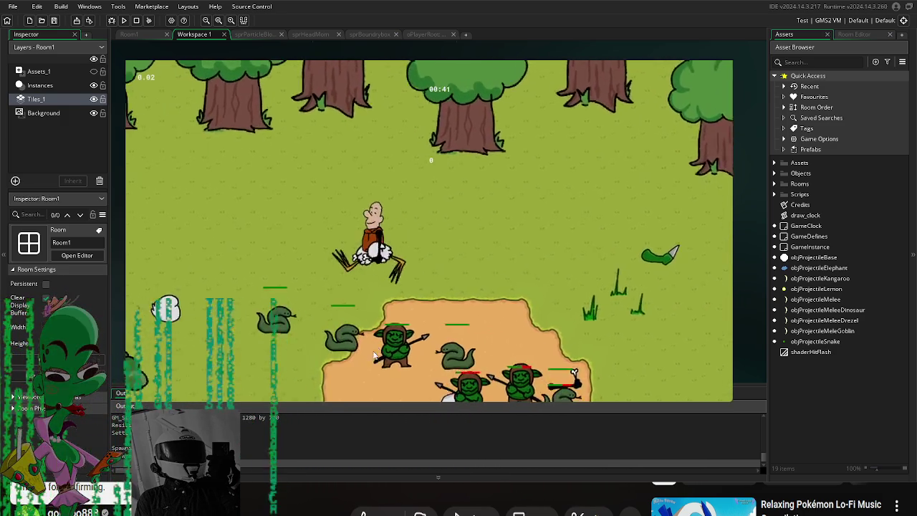
# Step: Walk the player around the enemies onto a dropped part and attach it on the left side
pyautogui.press('s')
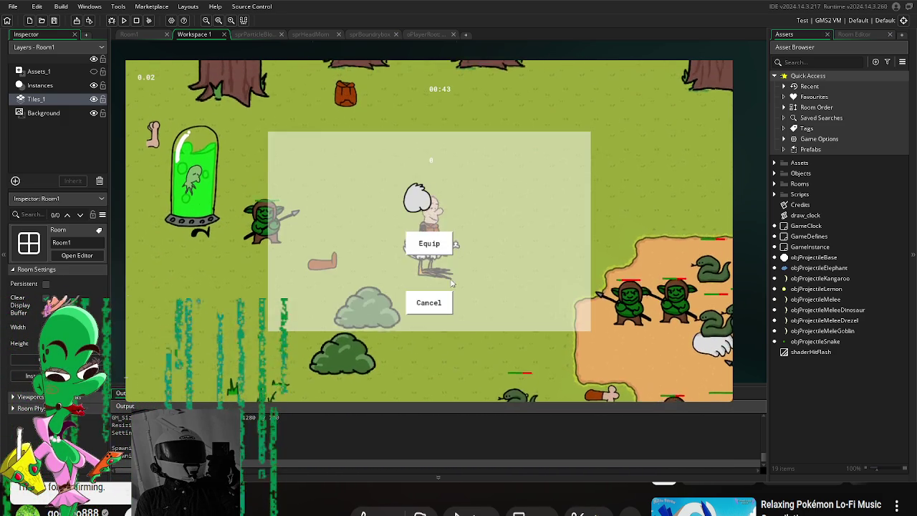
pyautogui.hotkey('s', 'd')
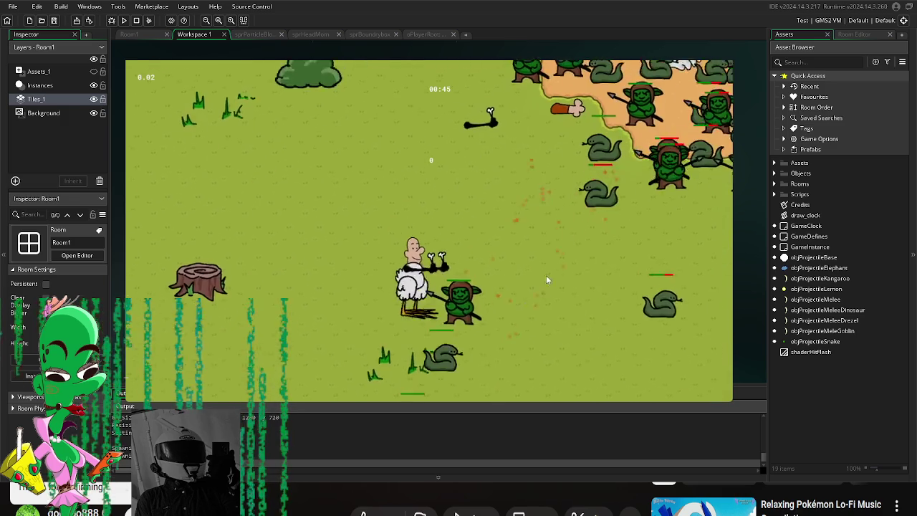
pyautogui.press('d')
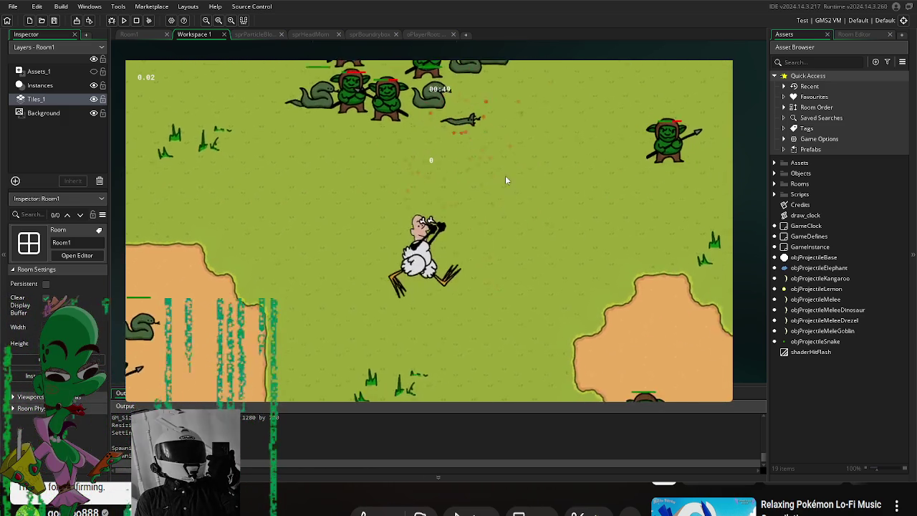
pyautogui.press('a')
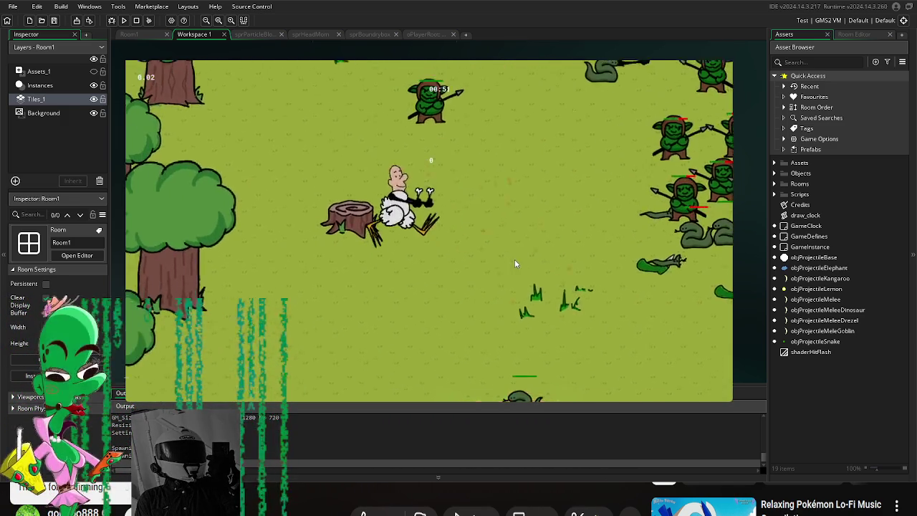
pyautogui.press('w')
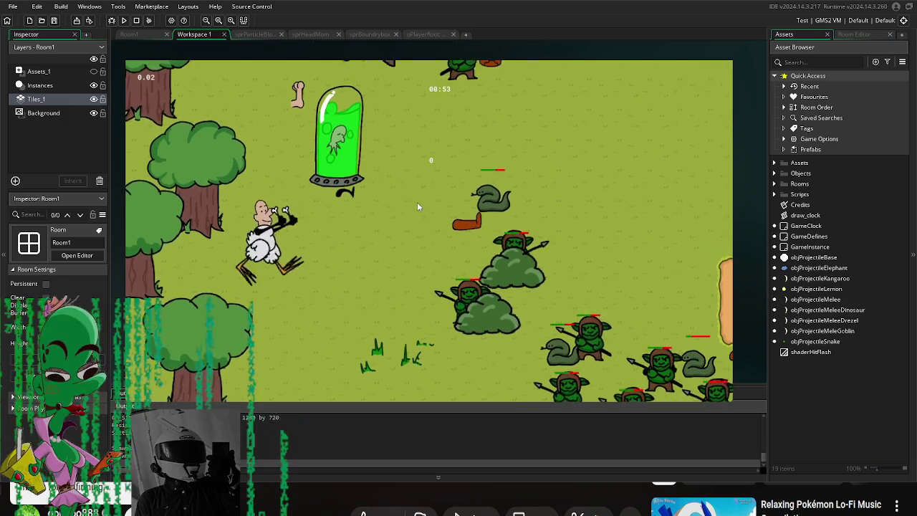
pyautogui.press('a')
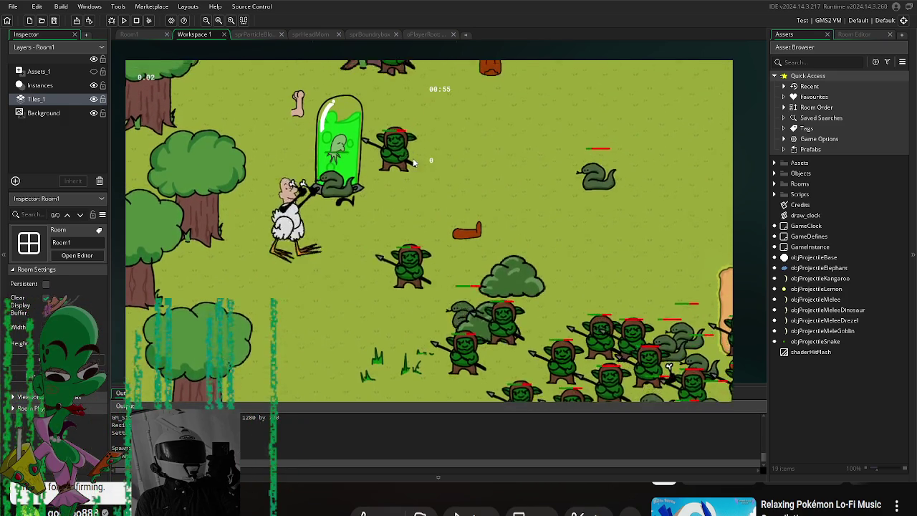
pyautogui.press('s')
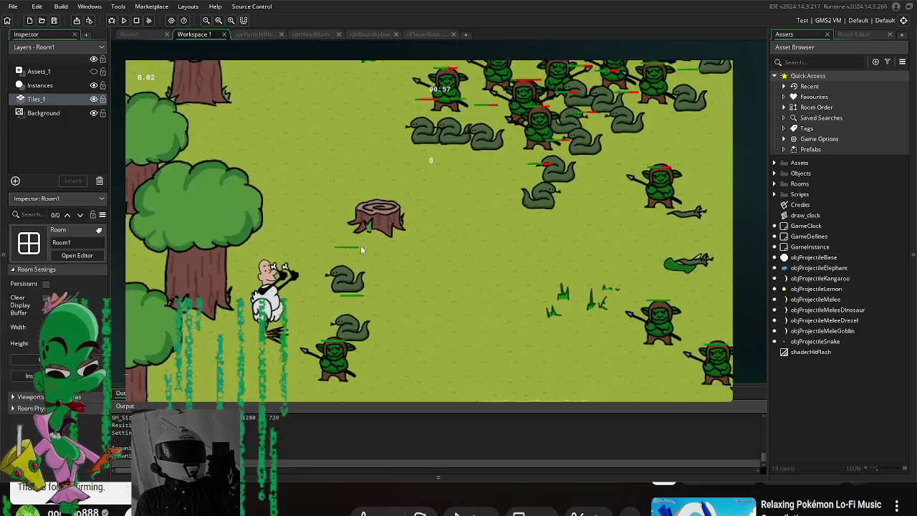
pyautogui.press('d')
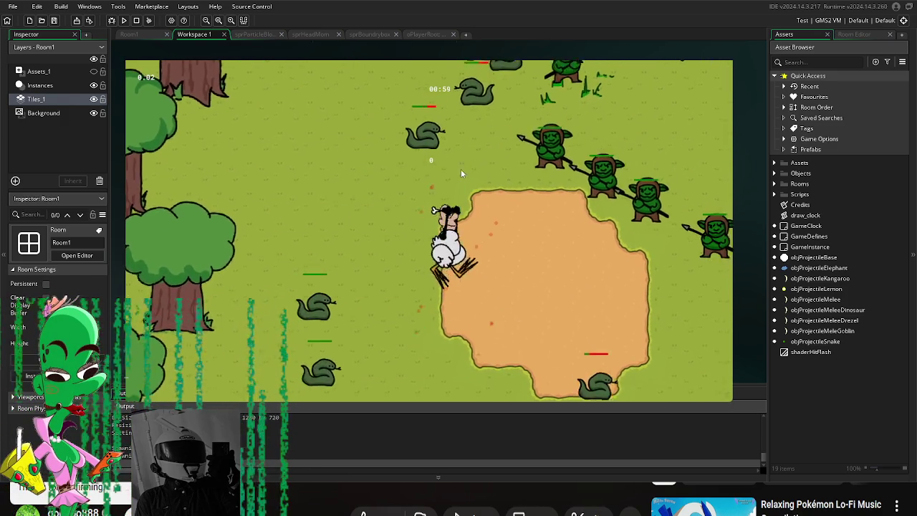
pyautogui.press('d')
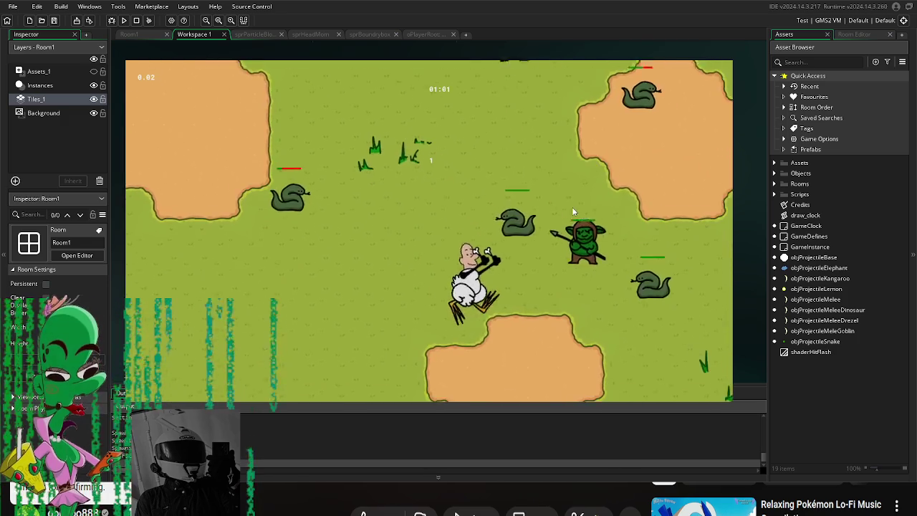
pyautogui.press('w')
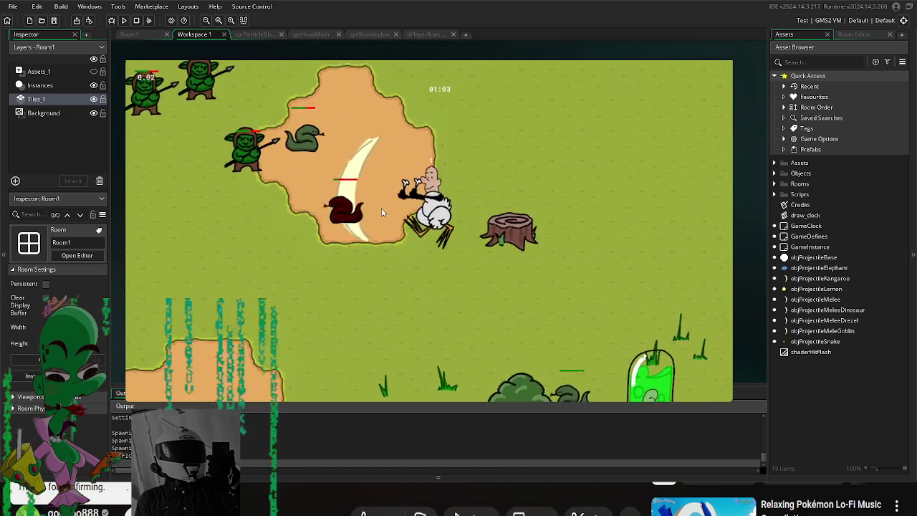
pyautogui.press('w')
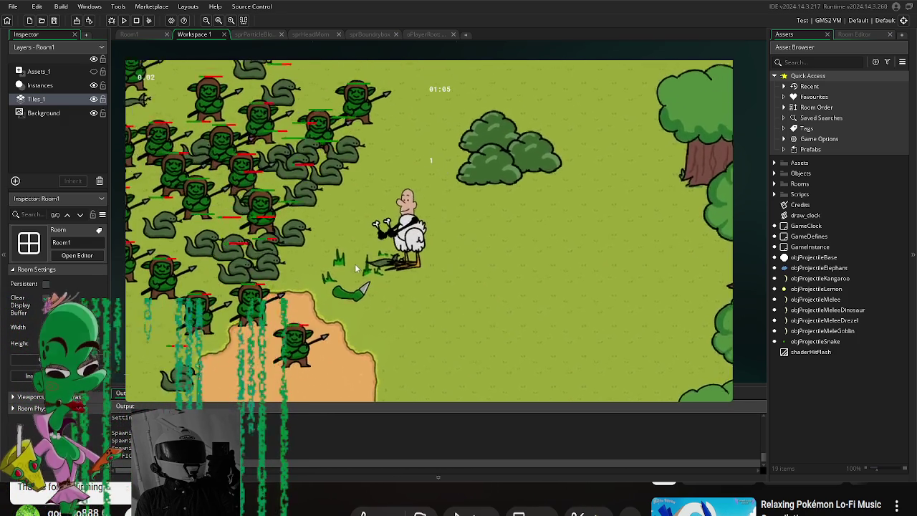
pyautogui.click(384, 233)
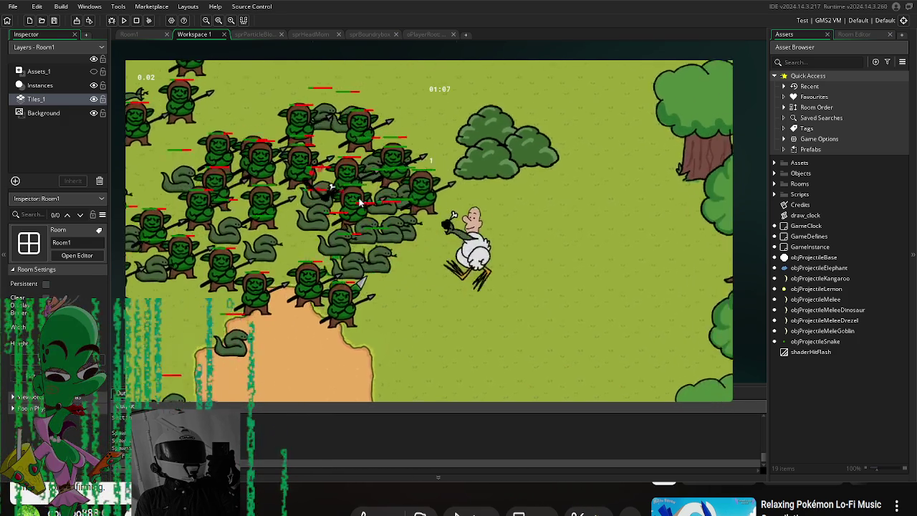
# Step: Steer the player down and left around the enemies, then back right and down
pyautogui.press('s')
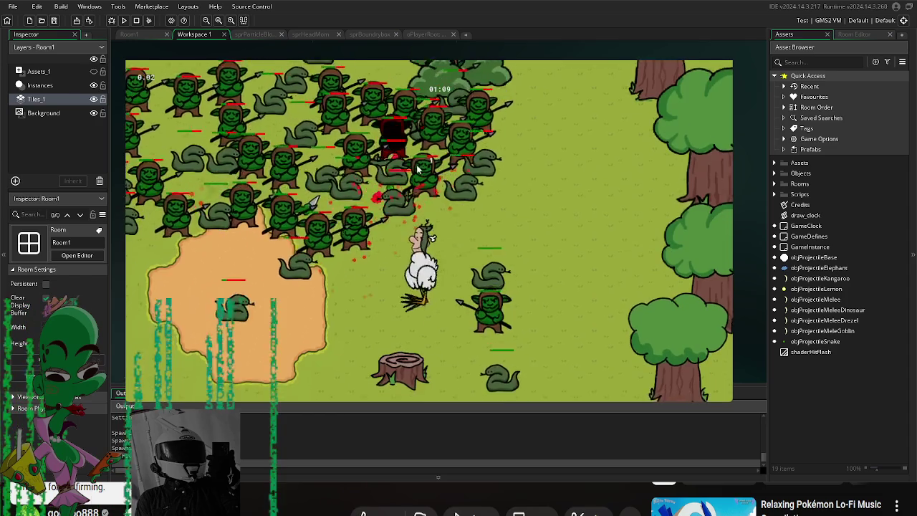
pyautogui.press('a')
pyautogui.press('a')
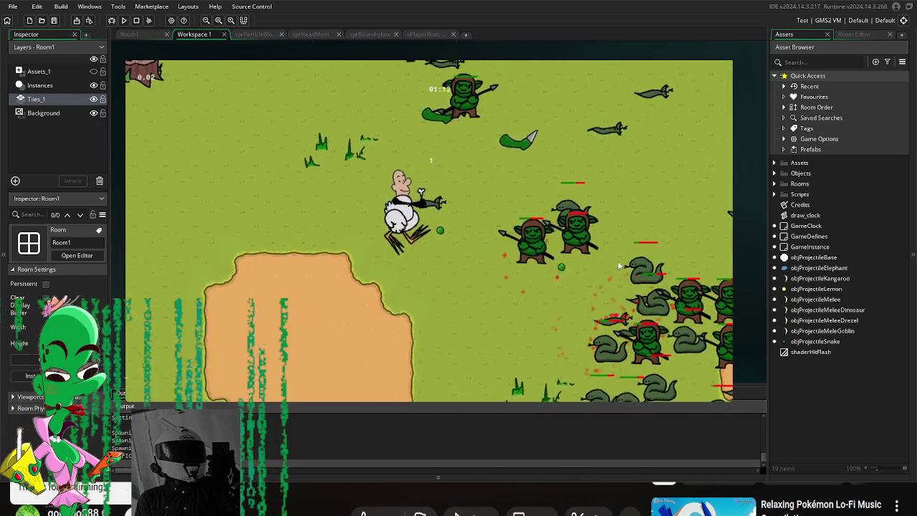
pyautogui.press('a')
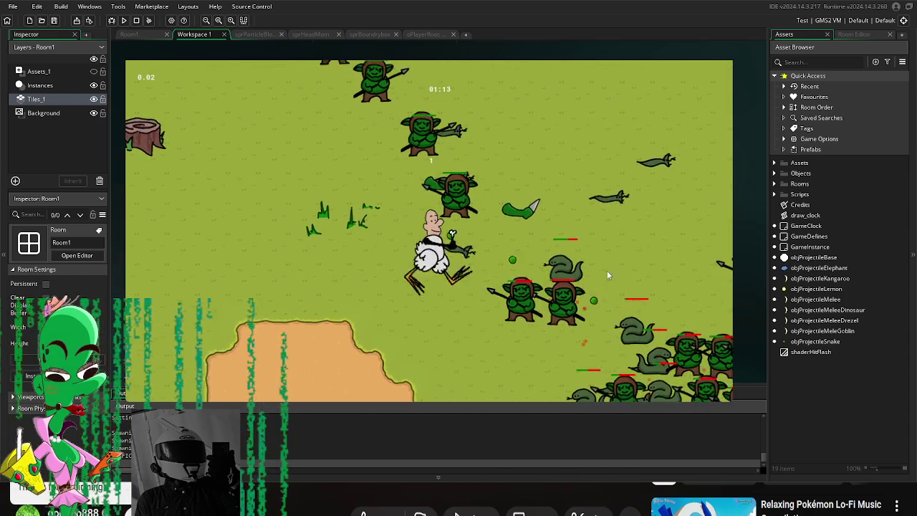
pyautogui.press('s')
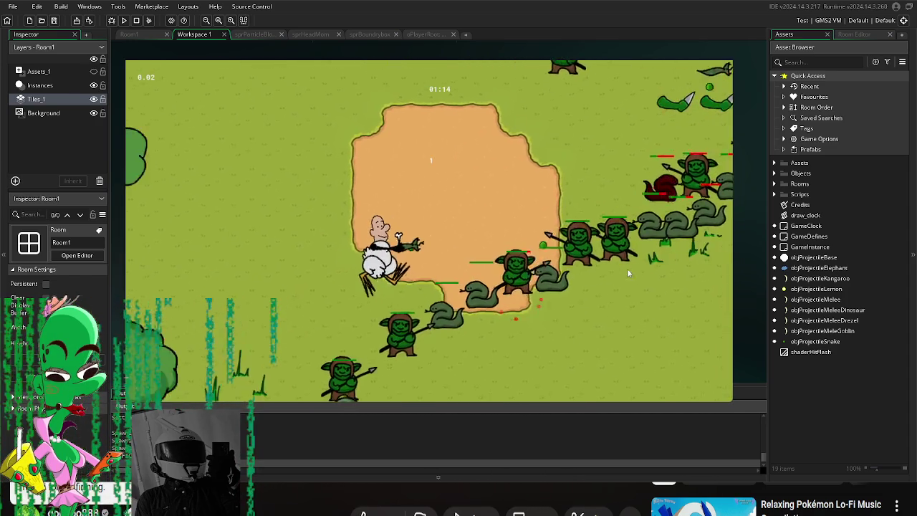
pyautogui.press('a')
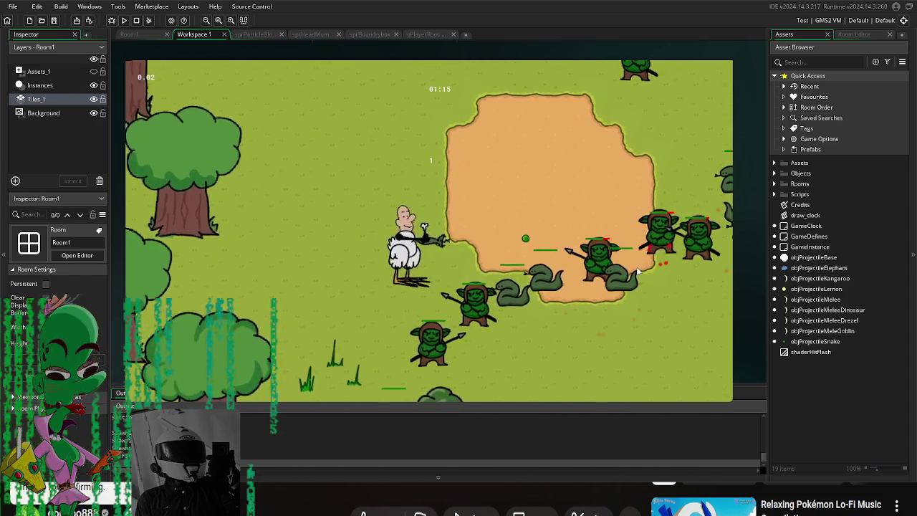
pyautogui.press('w')
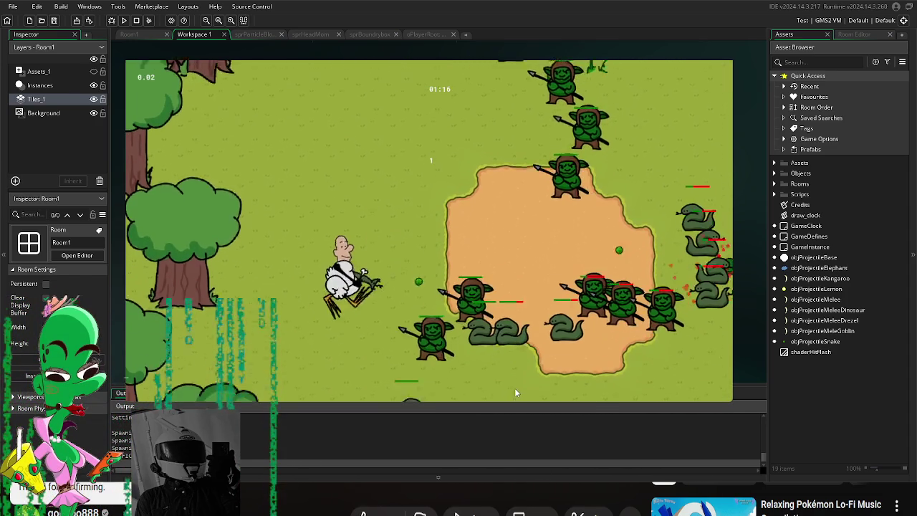
pyautogui.press('s')
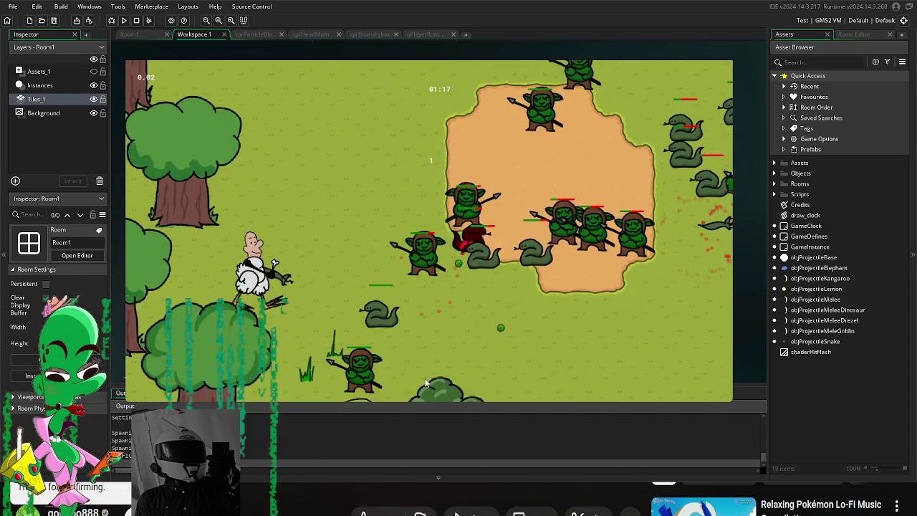
pyautogui.press('w')
pyautogui.press('w')
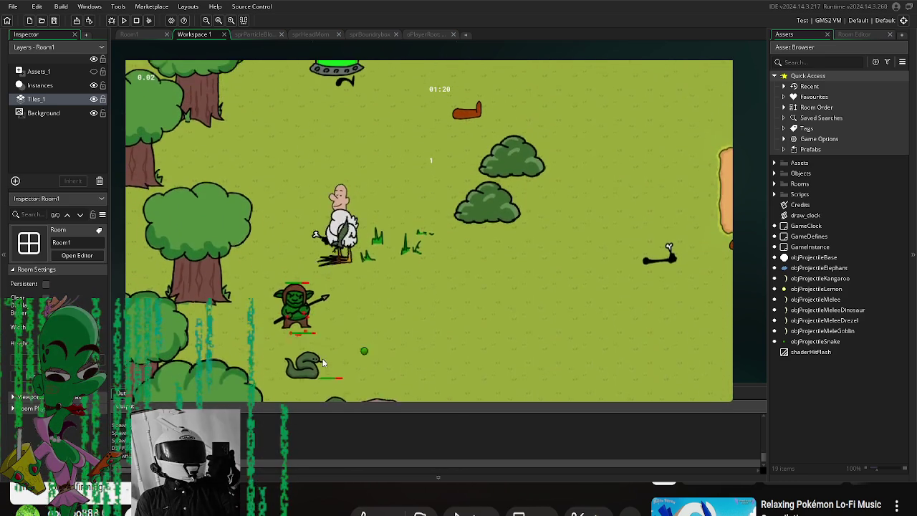
pyautogui.press('d')
pyautogui.press('s')
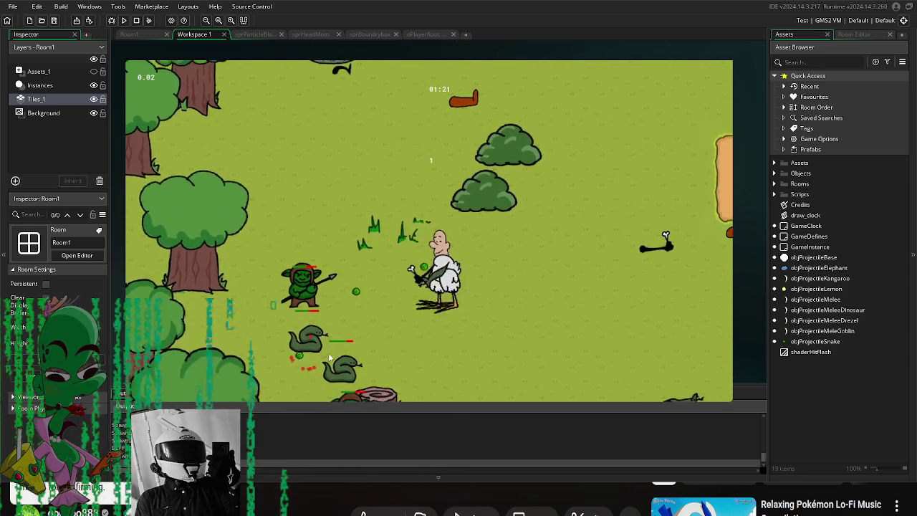
pyautogui.press('d')
pyautogui.press('s')
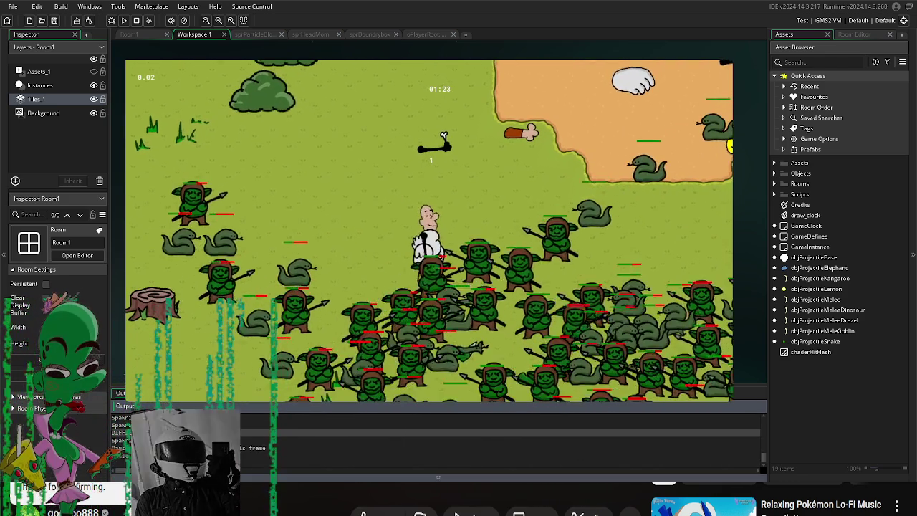
# Step: Walk the player up-left toward the forest, then down-right past the goblin horde
pyautogui.press('w')
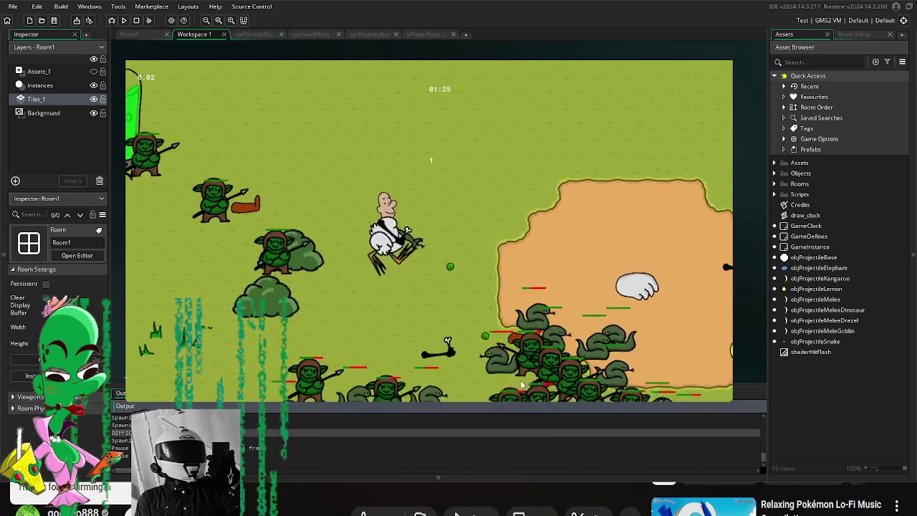
pyautogui.press('a')
pyautogui.press('w')
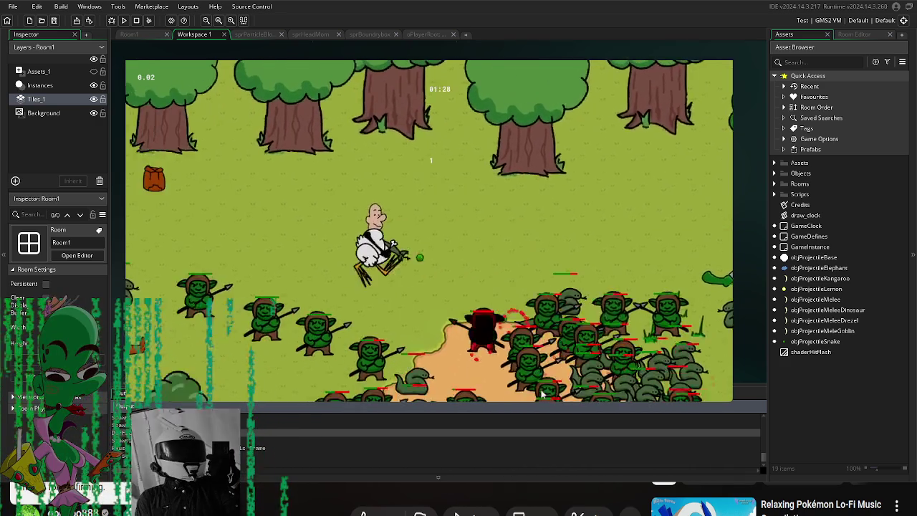
pyautogui.press('a')
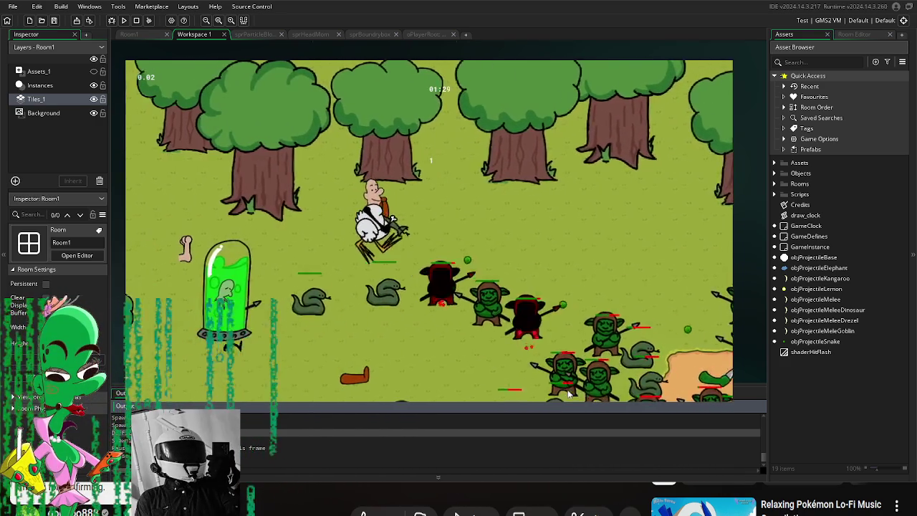
pyautogui.press('s')
pyautogui.press('d')
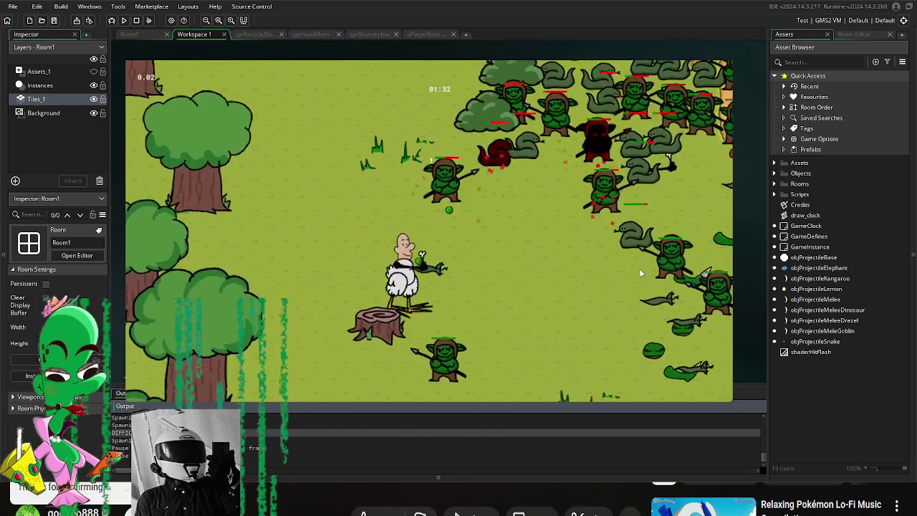
pyautogui.press('d')
pyautogui.press('s')
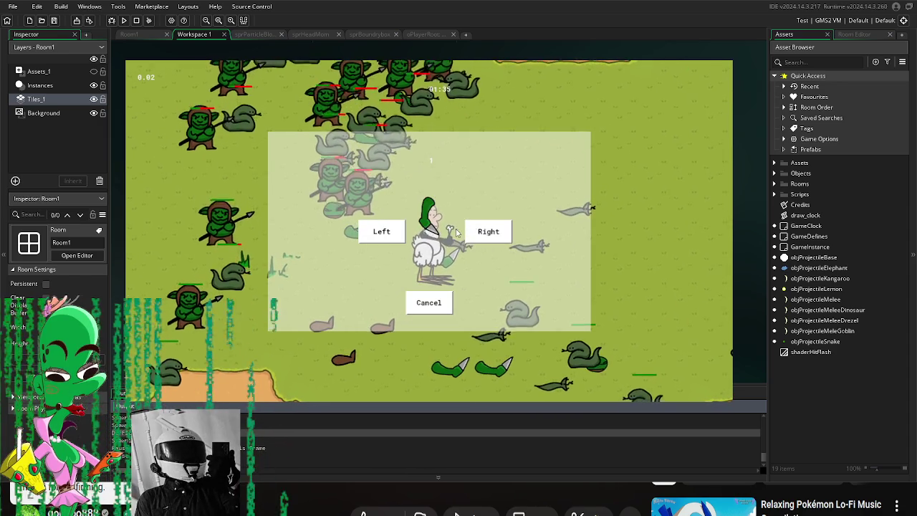
# Step: Answer the Left/Right swap prompt and keep walking the player among the enemies
pyautogui.click(478, 232)
pyautogui.press('s')
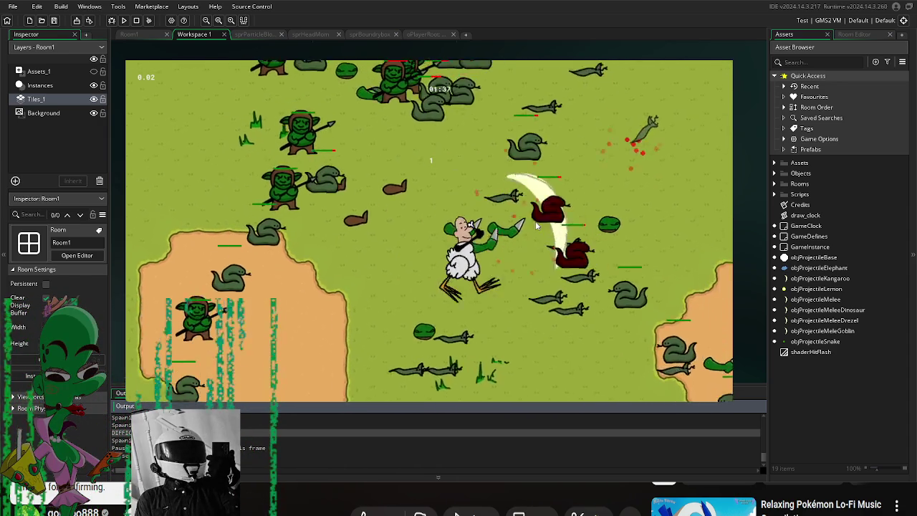
pyautogui.press('s')
pyautogui.press('d')
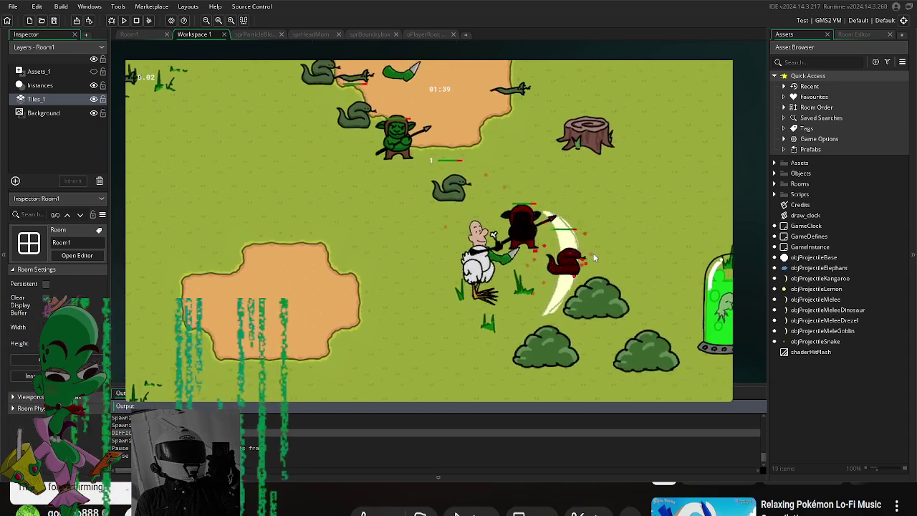
pyautogui.press('w')
pyautogui.press('a')
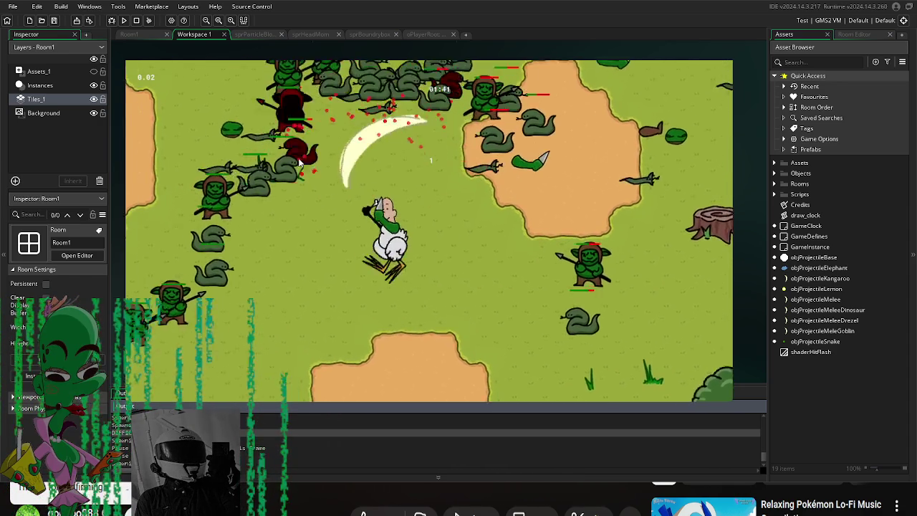
pyautogui.press('s')
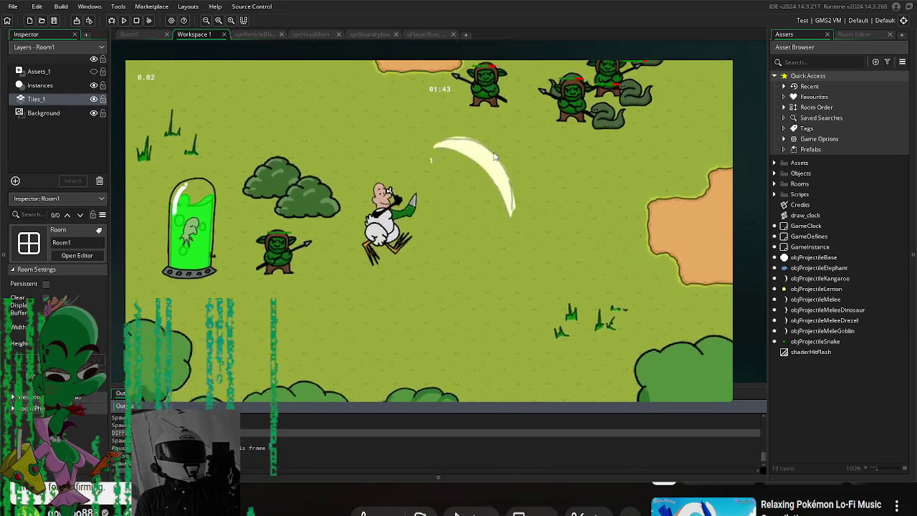
# Step: Walk the player onto a dropped body part and attach it on the left side
pyautogui.press('w')
pyautogui.press('a')
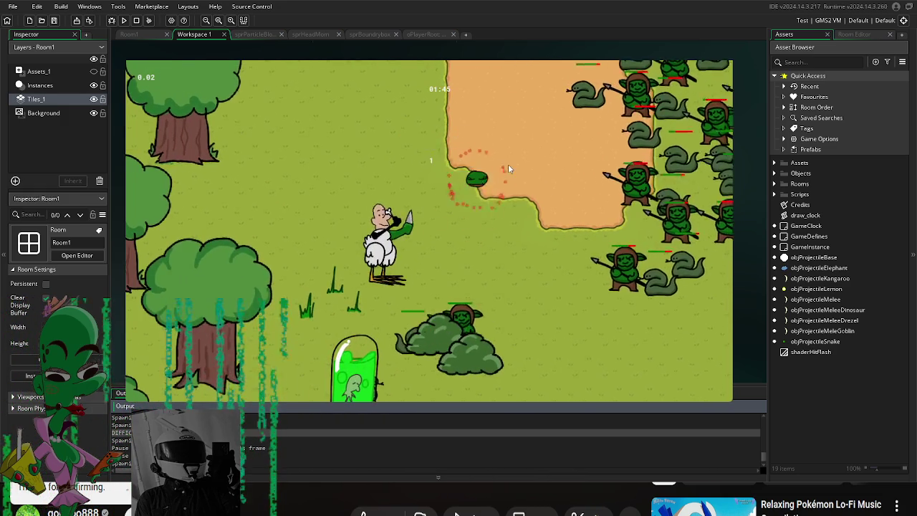
pyautogui.press('s')
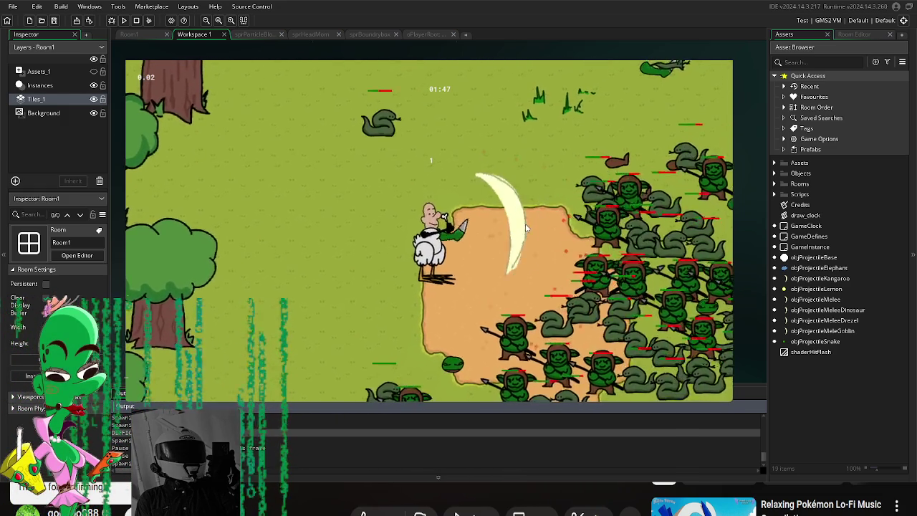
pyautogui.press('w')
pyautogui.press('d')
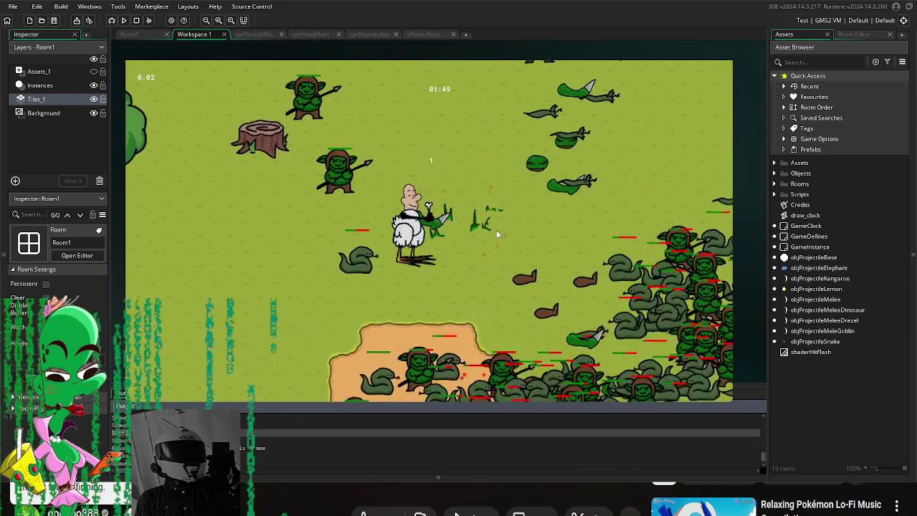
pyautogui.press('w')
pyautogui.press('d')
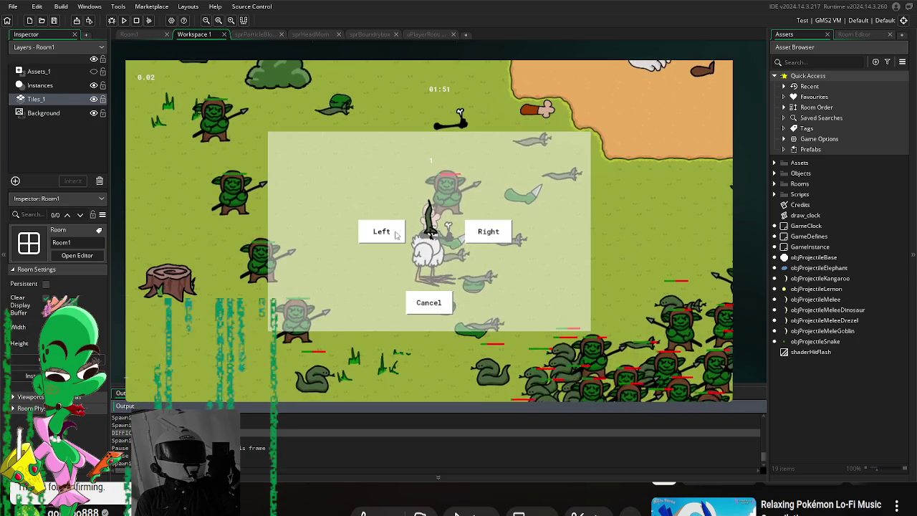
pyautogui.click(391, 235)
# Step: Walk the player up toward the trees, then down and right into the orange clearing
pyautogui.press('w')
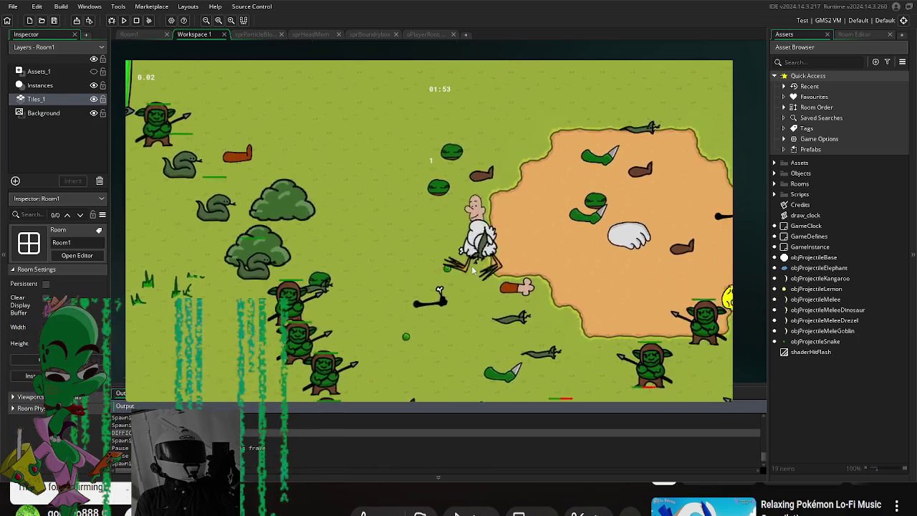
pyautogui.press('w')
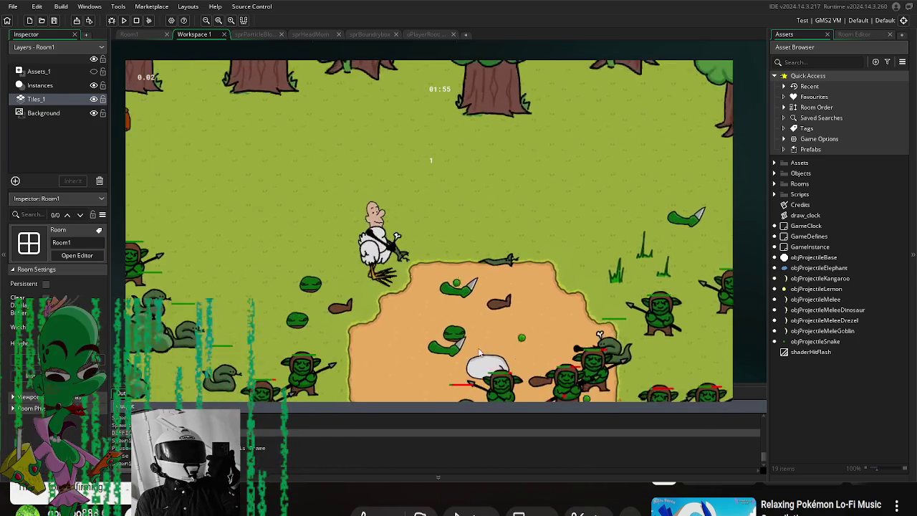
pyautogui.press('a')
pyautogui.press('w')
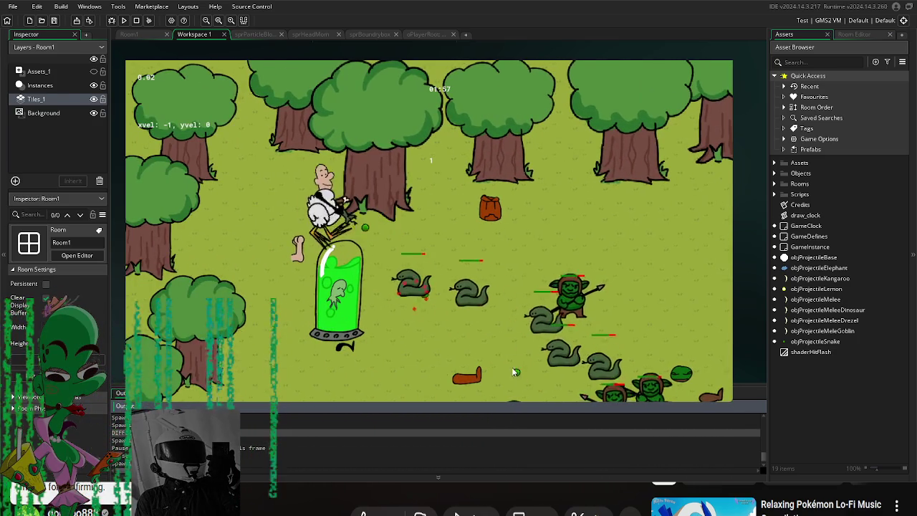
pyautogui.press('s')
pyautogui.press('d')
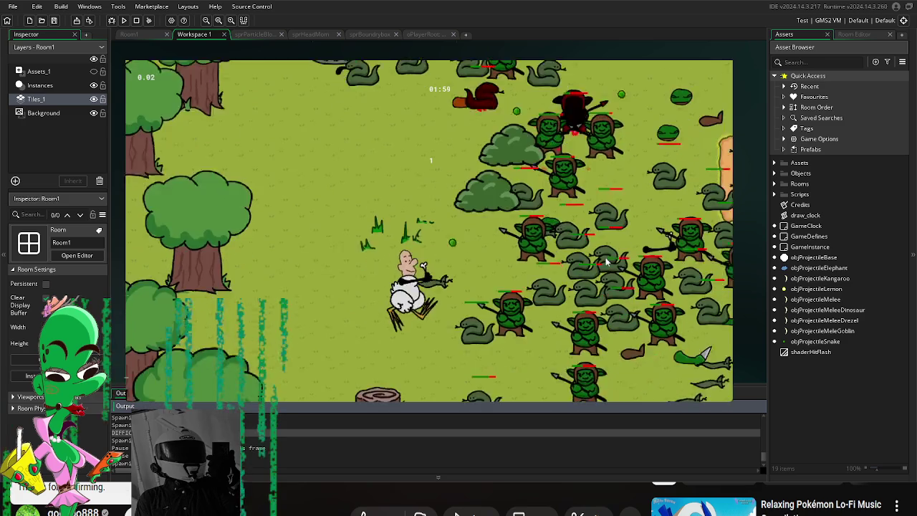
pyautogui.press('a')
pyautogui.press('s')
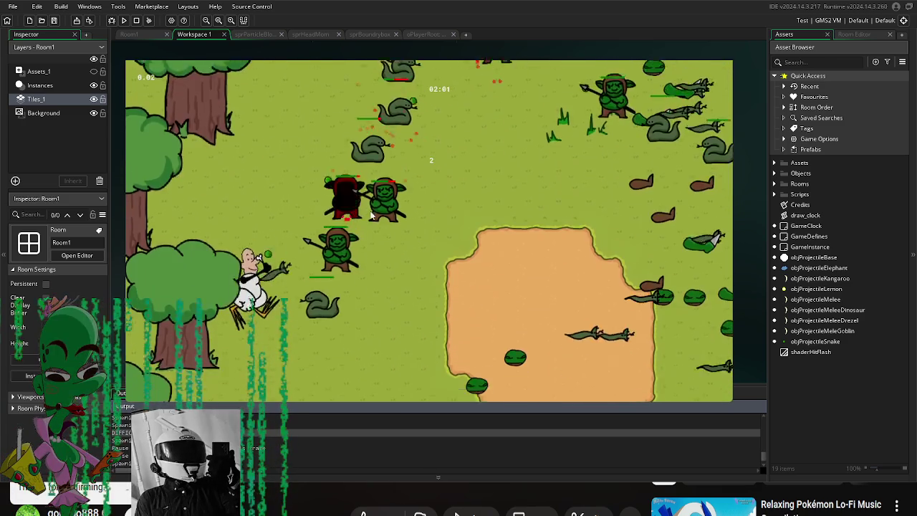
pyautogui.press('s')
pyautogui.press('d')
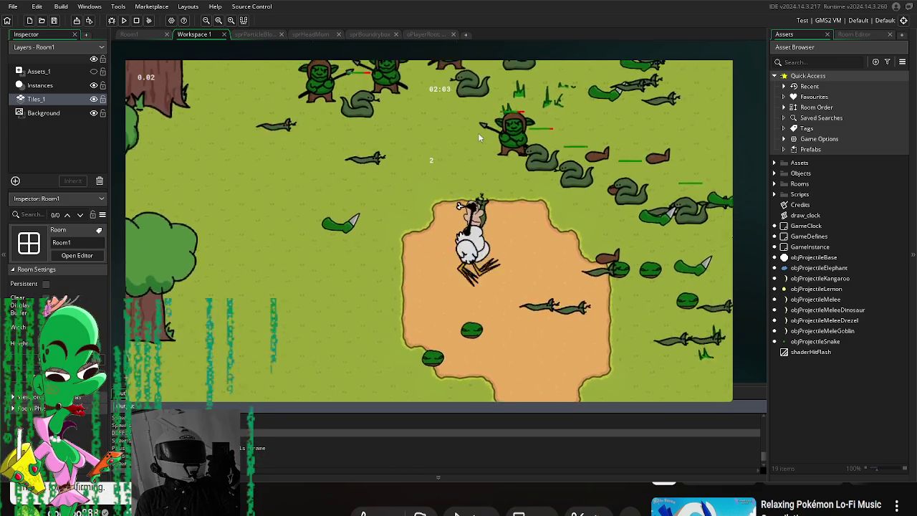
pyautogui.press('d')
pyautogui.press('s')
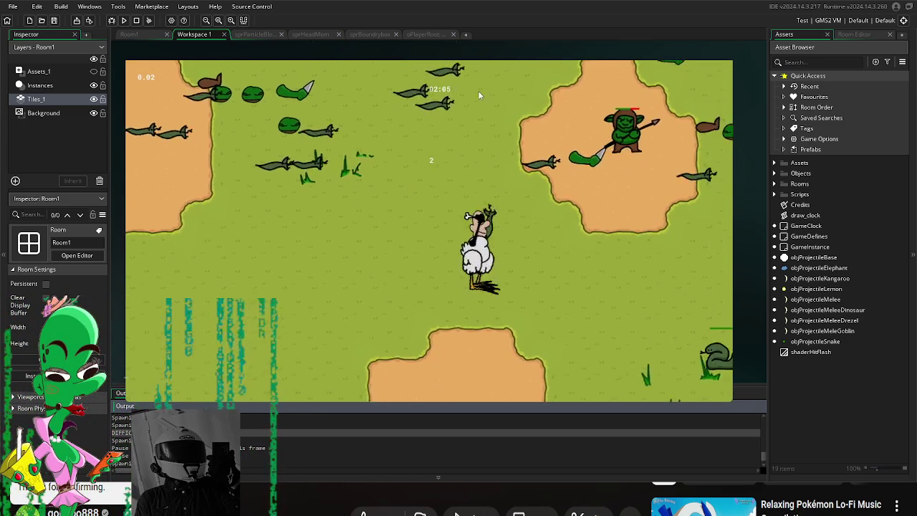
# Step: Cross the clearing and slash through the goblin horde, ending on a dropped part
pyautogui.press('w')
pyautogui.press('a')
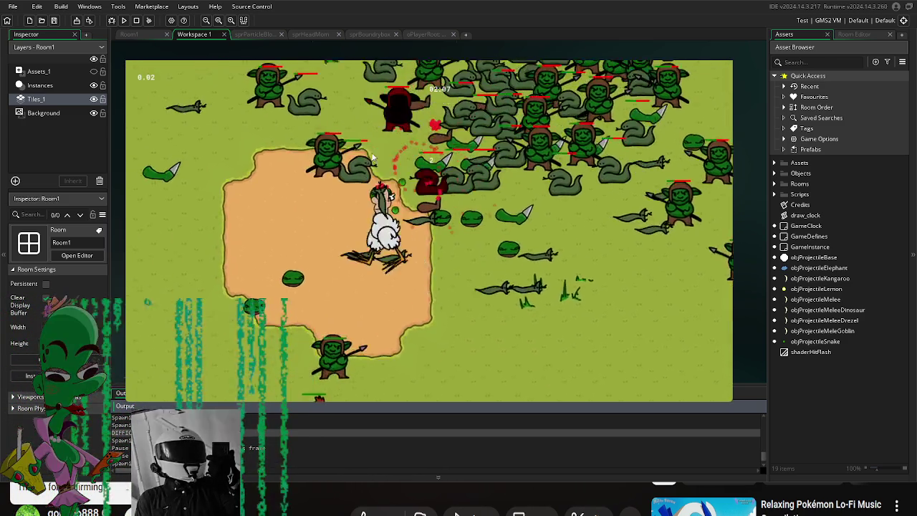
pyautogui.press('a')
pyautogui.press('w')
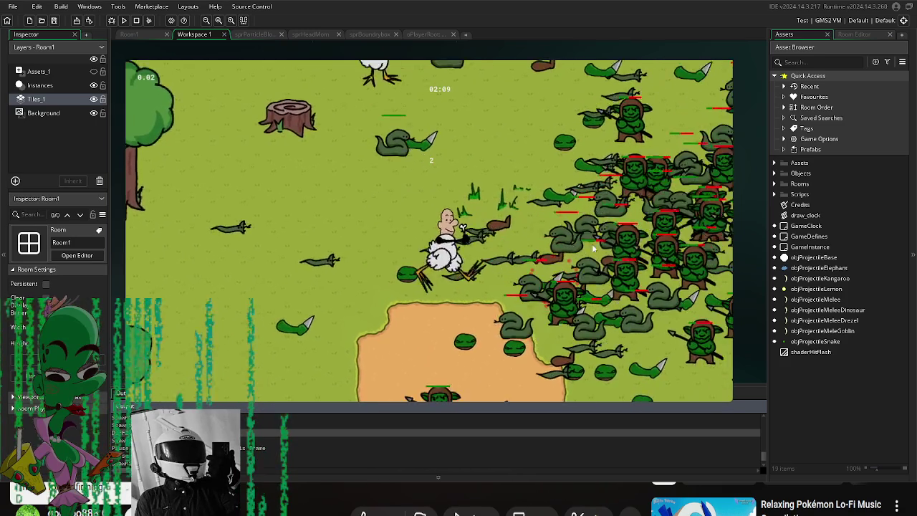
pyautogui.press('d')
pyautogui.press('w')
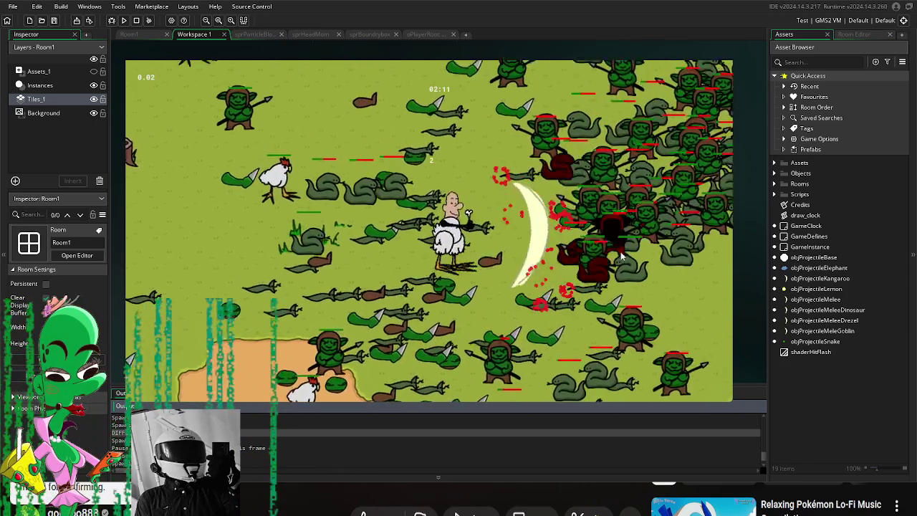
pyautogui.press('d')
pyautogui.press('s')
pyautogui.press('w')
pyautogui.press('d')
pyautogui.press('w')
pyautogui.press('d')
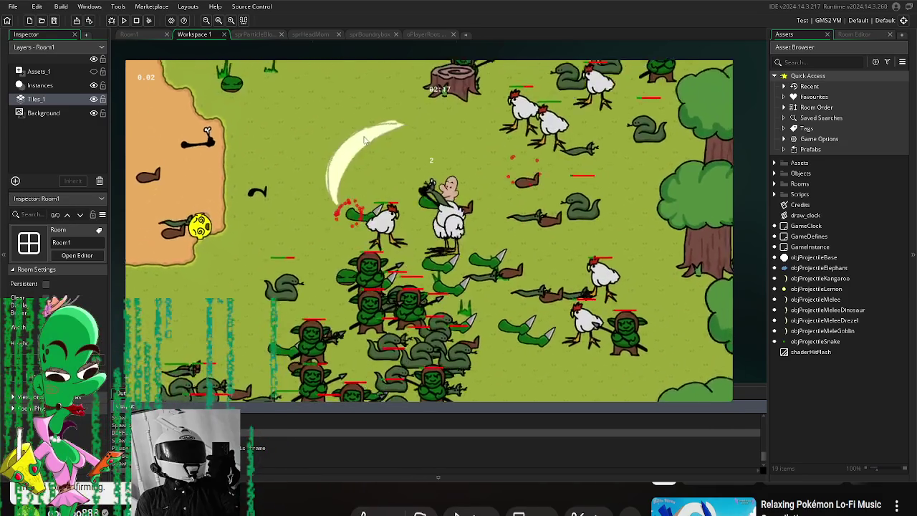
pyautogui.press('a')
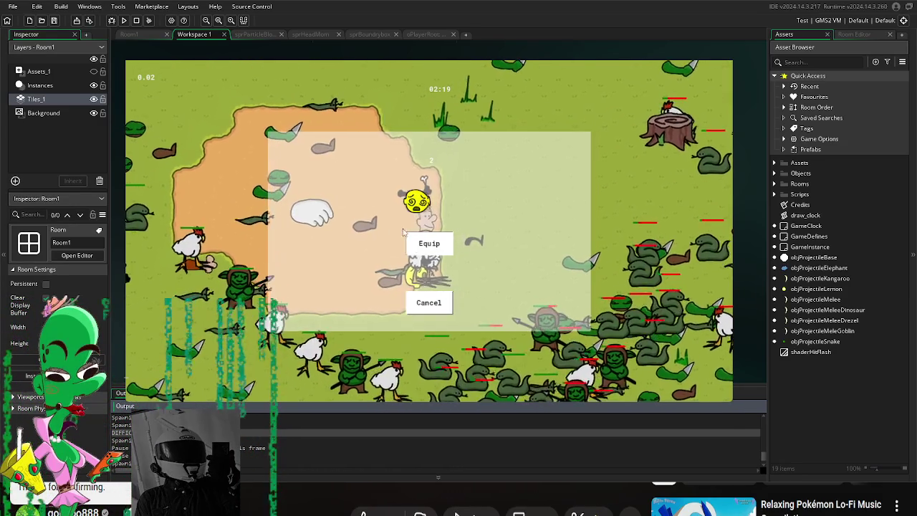
# Step: Dismiss the pickup prompt, keep moving, and open the objProjectileMeleeGoblin asset's context menu
pyautogui.press('w')
pyautogui.press('a')
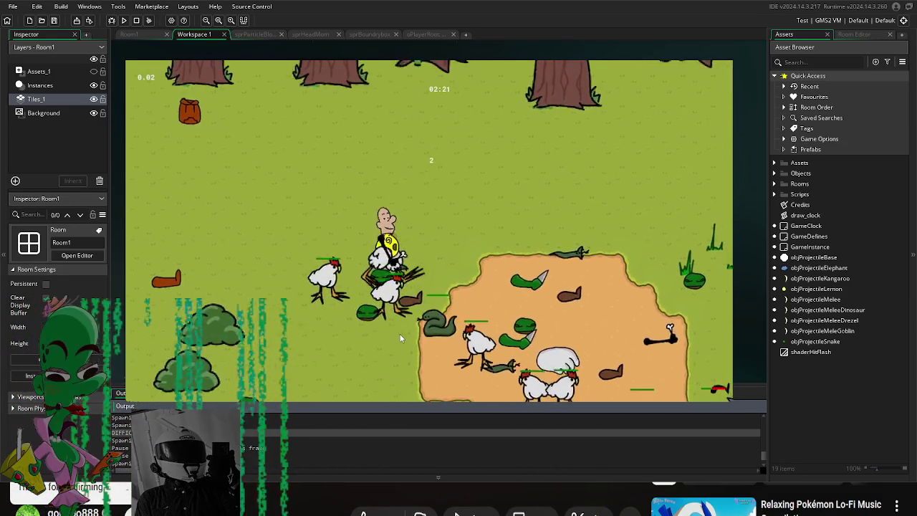
pyautogui.press('a')
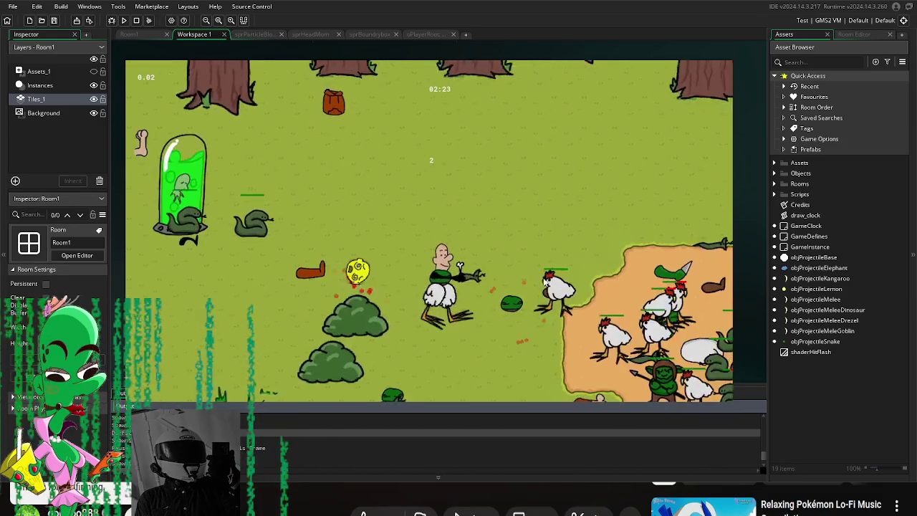
pyautogui.press('s')
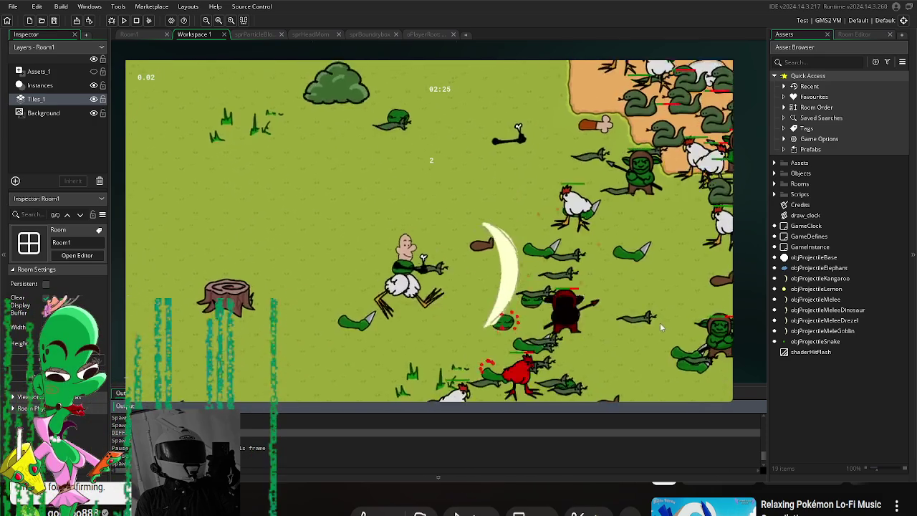
pyautogui.rightClick(823, 331)
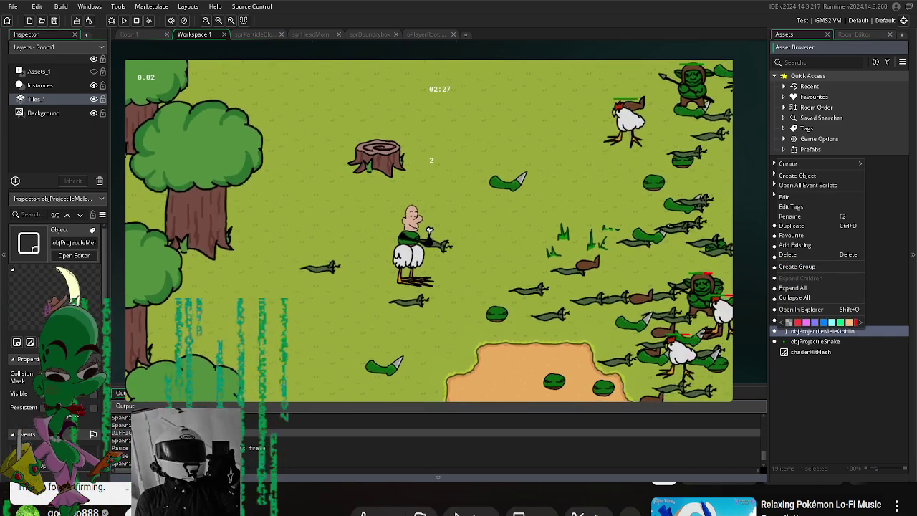
pyautogui.press('s')
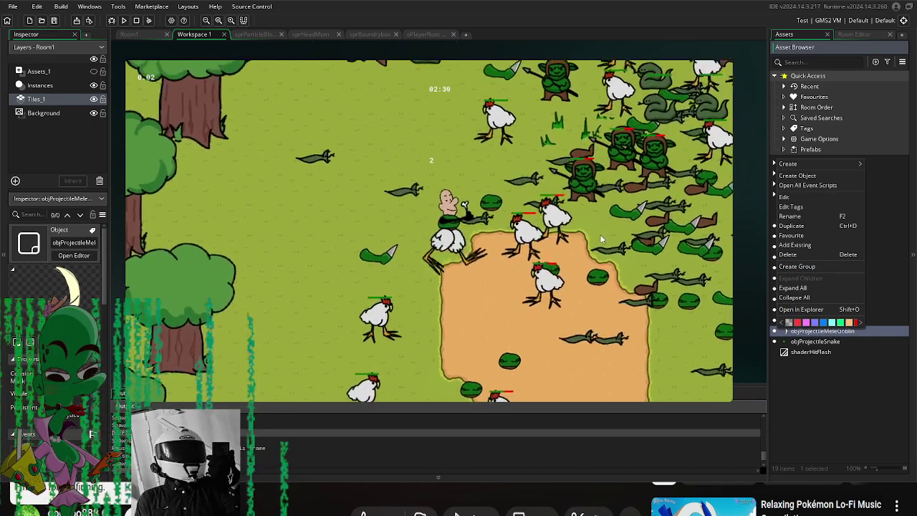
pyautogui.press('d')
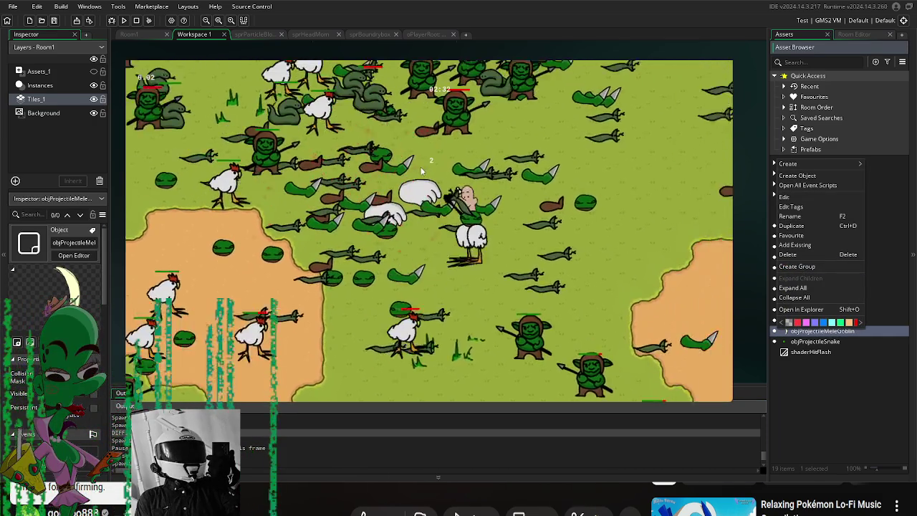
pyautogui.press('d')
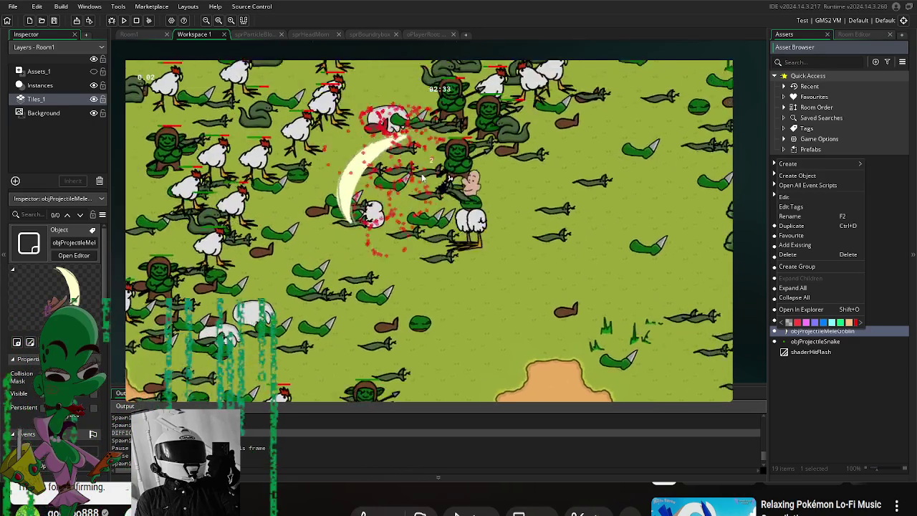
pyautogui.press('w')
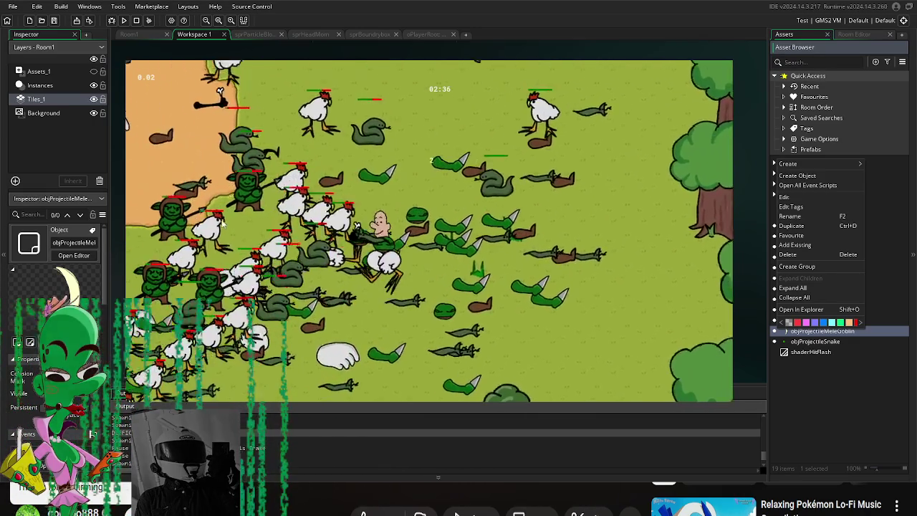
# Step: Move the player down-left, then up-right into the enemies and left past the capsule
pyautogui.press('s')
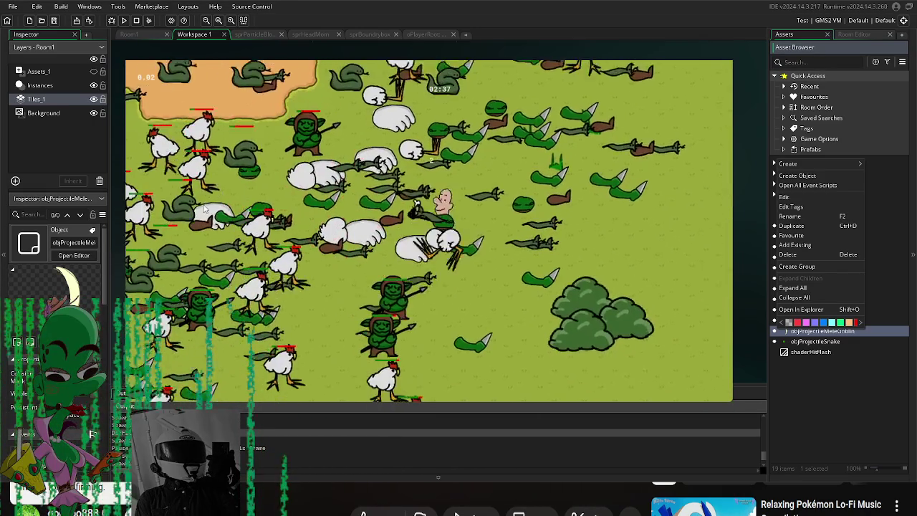
pyautogui.press('a')
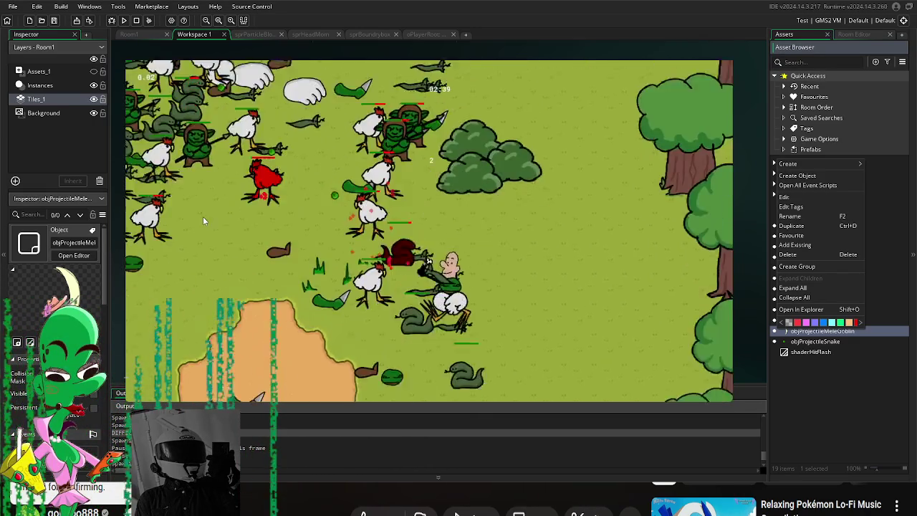
pyautogui.press('s')
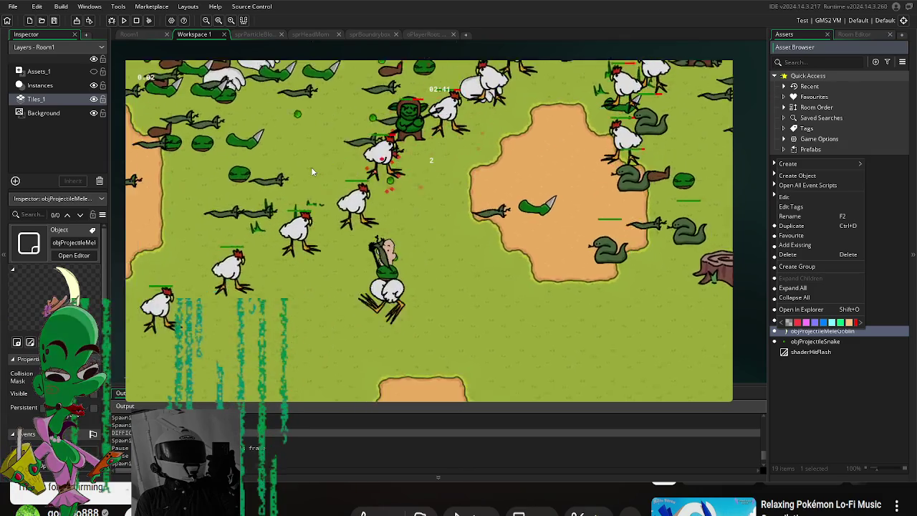
pyautogui.press('a')
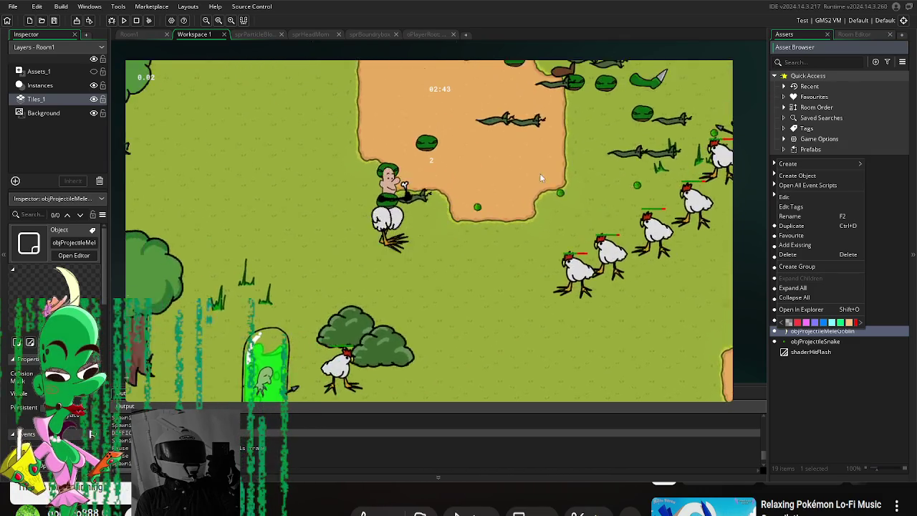
pyautogui.press('w')
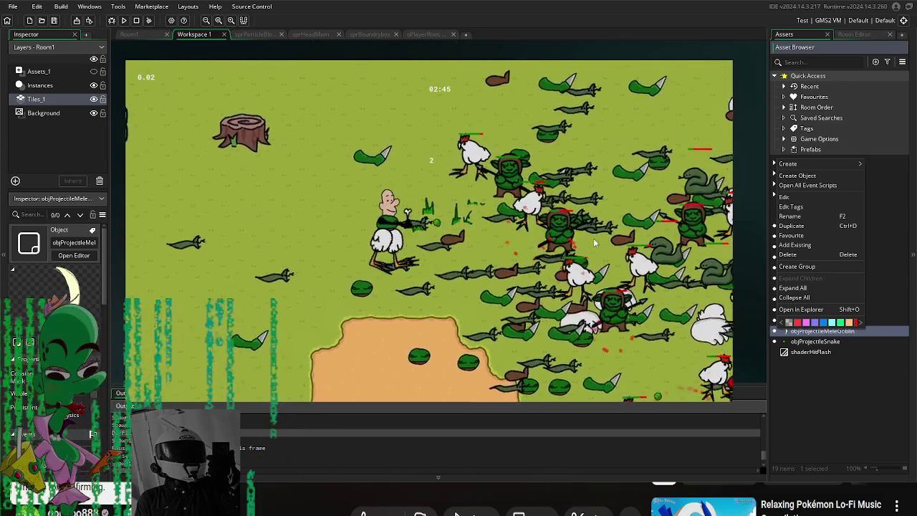
pyautogui.press('d')
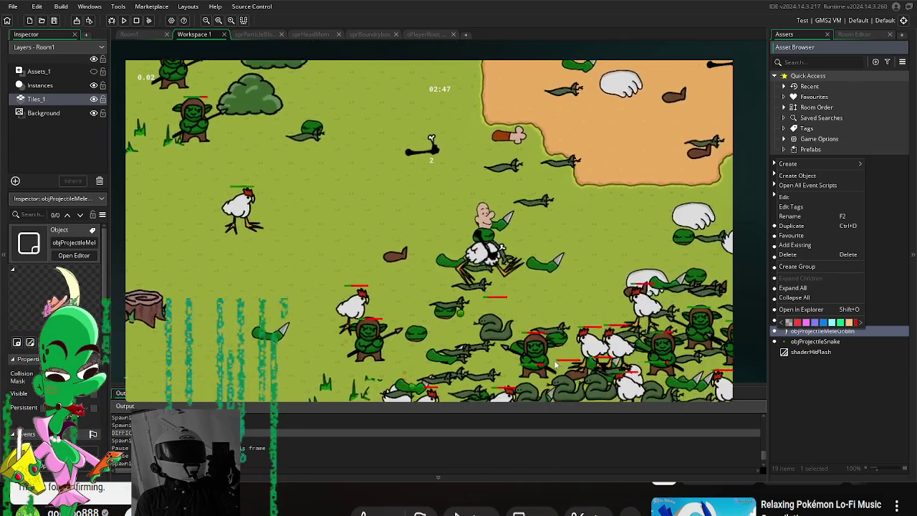
pyautogui.press('w')
pyautogui.press('d')
pyautogui.press('w')
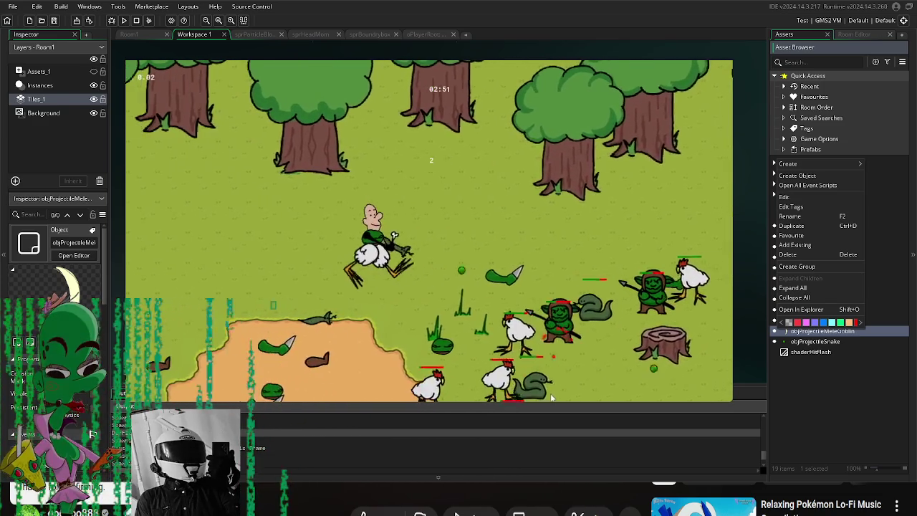
pyautogui.press('a')
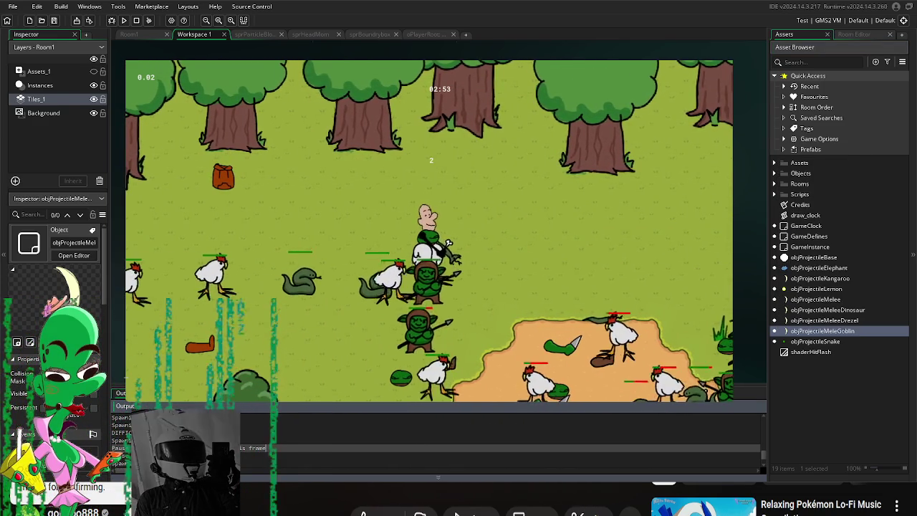
pyautogui.press('s')
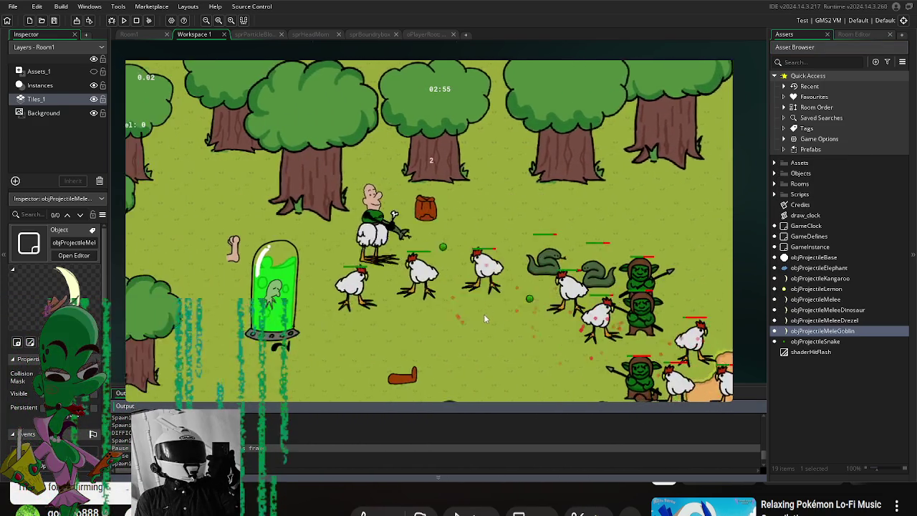
# Step: Ride the chicken onto the sand, answer the Left/Right/Cancel swap prompt, and head up-left
pyautogui.press('s')
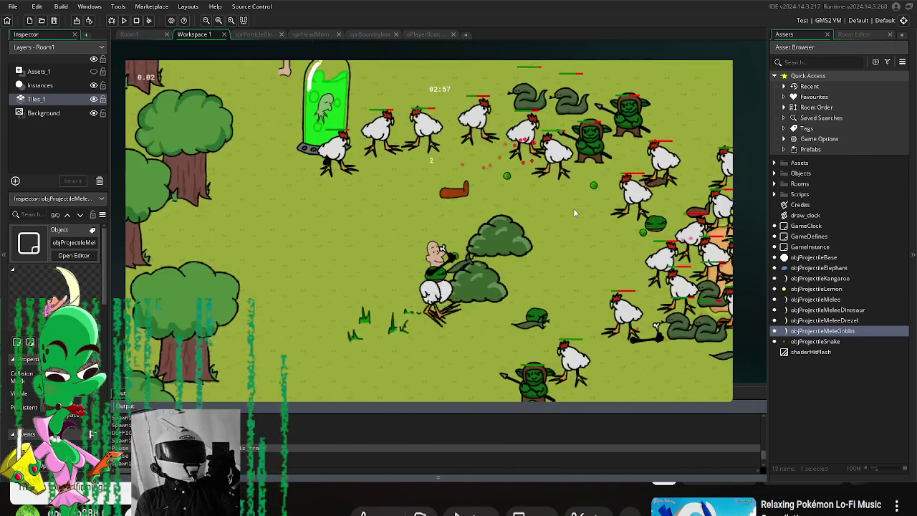
pyautogui.press('s')
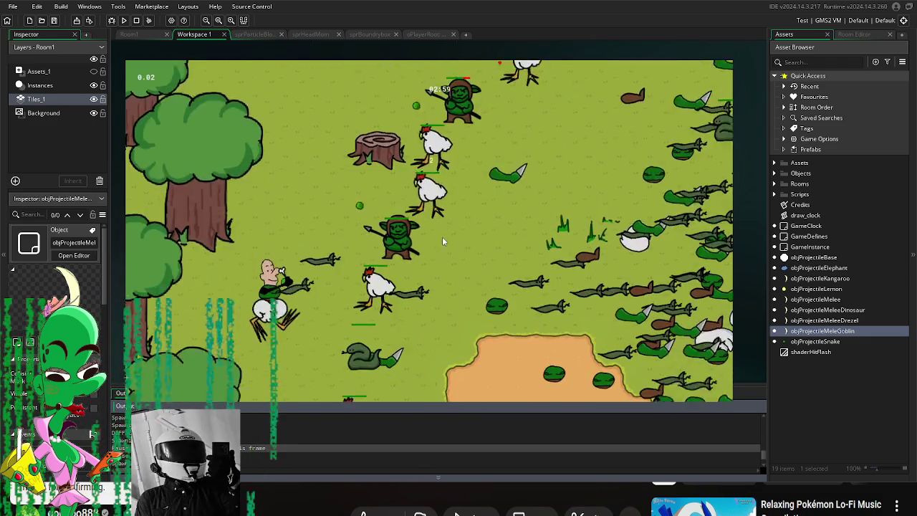
pyautogui.press('d')
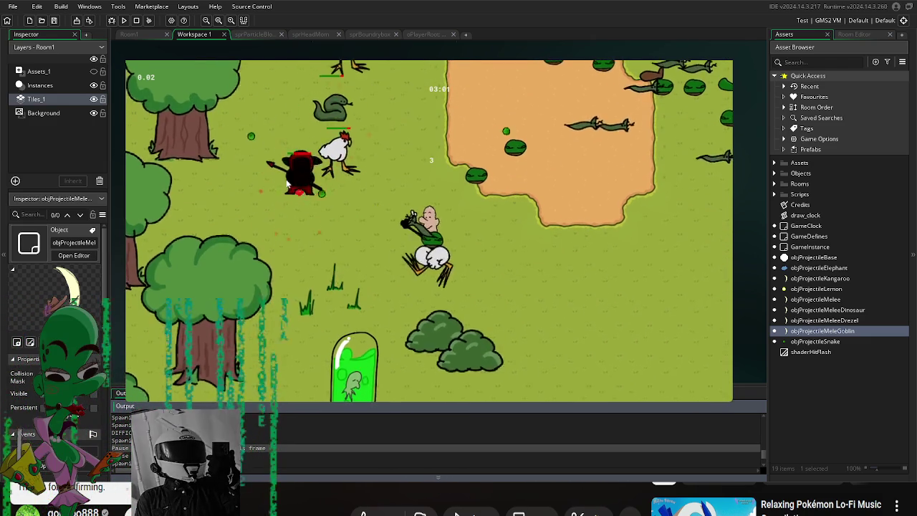
pyautogui.press('w')
pyautogui.press('d')
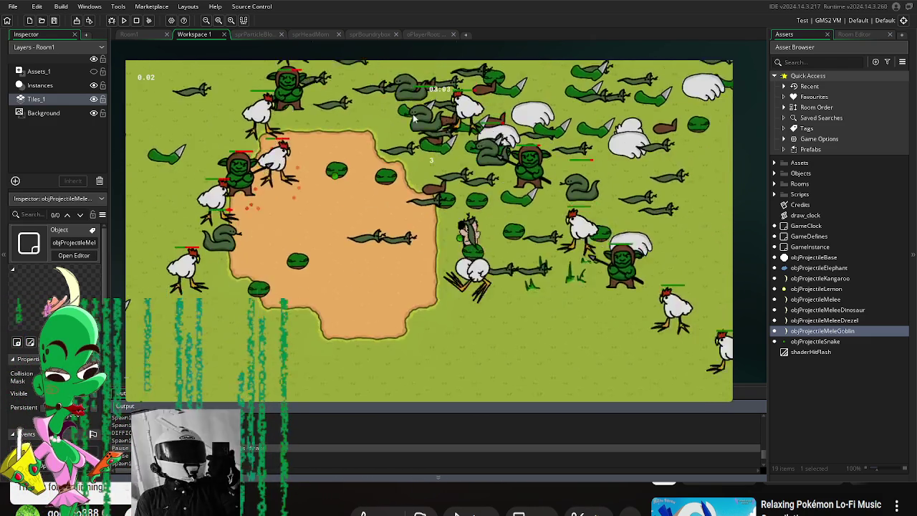
pyautogui.press('s')
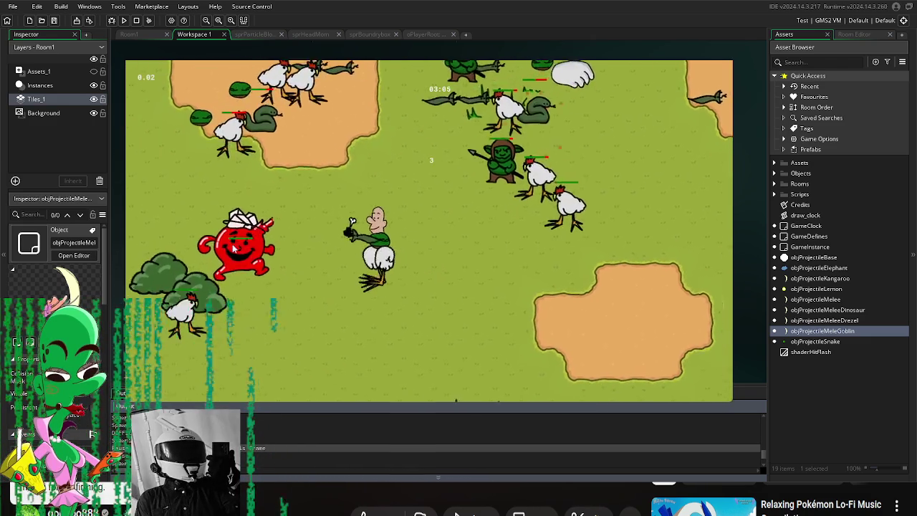
pyautogui.press('d')
pyautogui.press('s')
pyautogui.press('s')
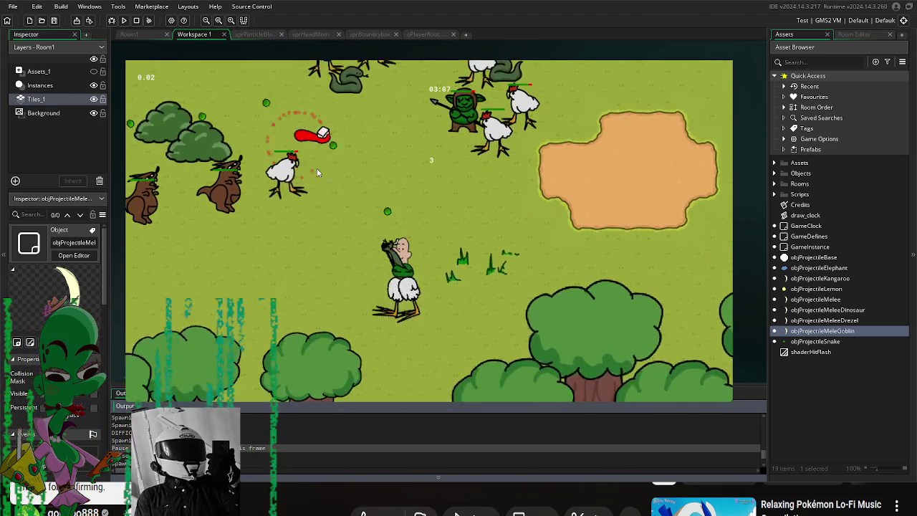
pyautogui.press('a')
pyautogui.press('w')
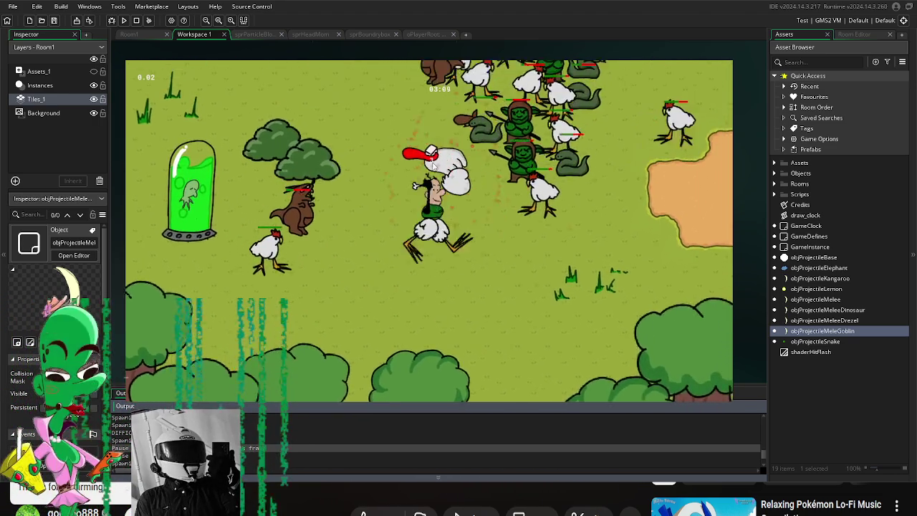
pyautogui.click(394, 228)
pyautogui.press('a')
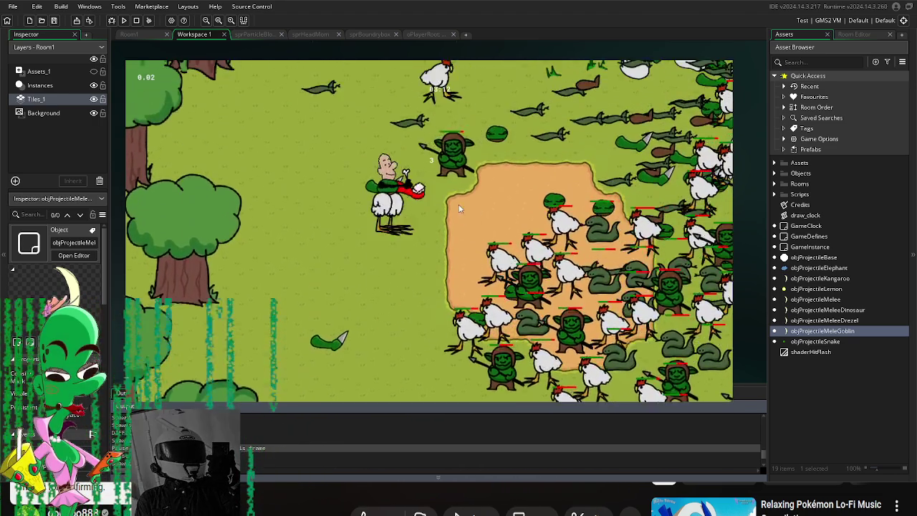
pyautogui.press('w')
pyautogui.press('a')
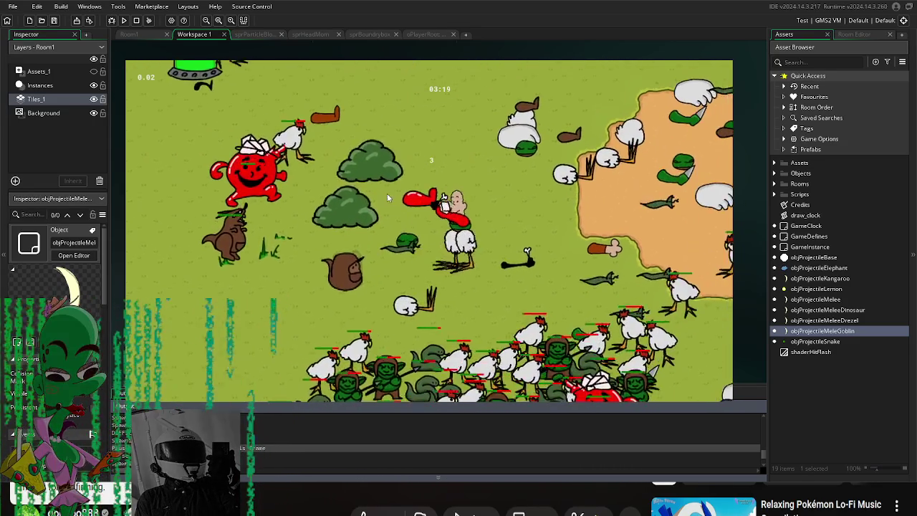
# Step: Pick an option in the body-part swap prompt, then stop the game with Escape
pyautogui.click(453, 234)
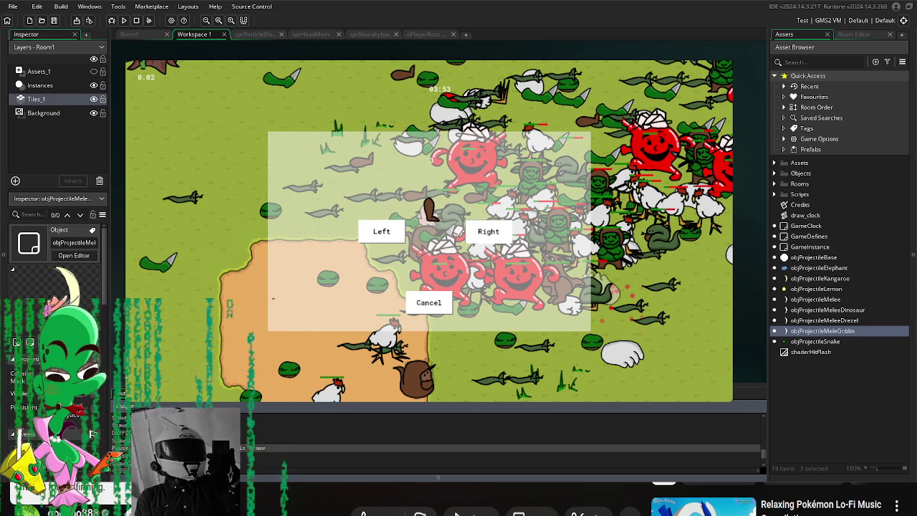
pyautogui.press('Escape')
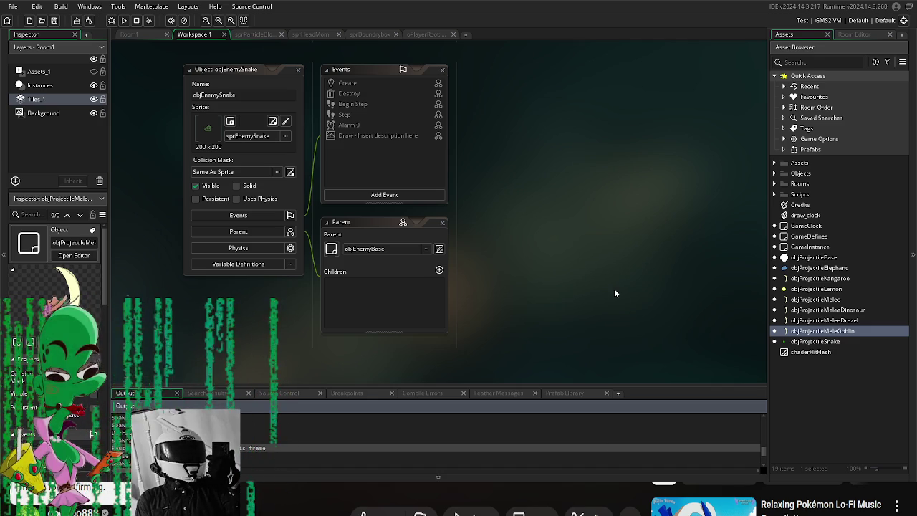
# Step: Open the objProjectileMeleeGoblin object editor and check the Rooms and Scripts folders
pyautogui.click(548, 245)
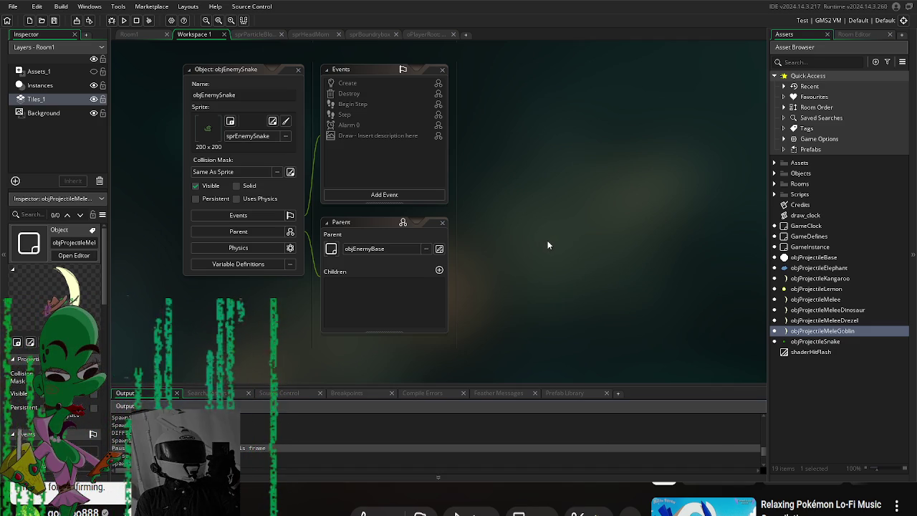
pyautogui.doubleClick(862, 331)
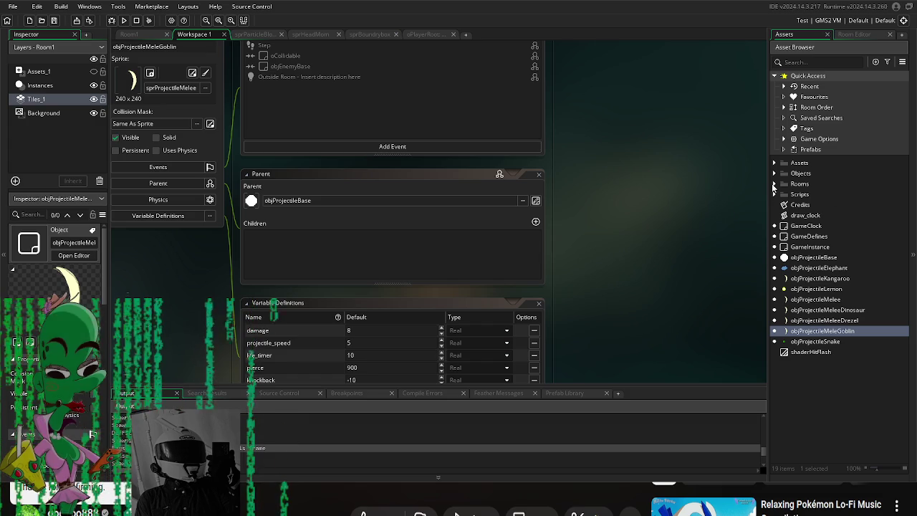
pyautogui.click(774, 184)
pyautogui.click(774, 184)
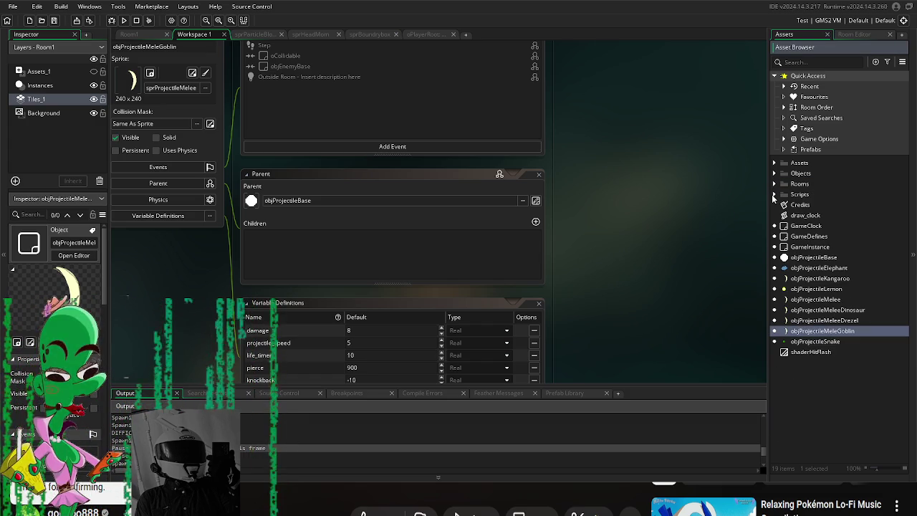
pyautogui.click(774, 194)
pyautogui.click(773, 195)
# Step: Open objEnemyBase from Objects > Enemies, then open objGroundedPart
pyautogui.click(774, 173)
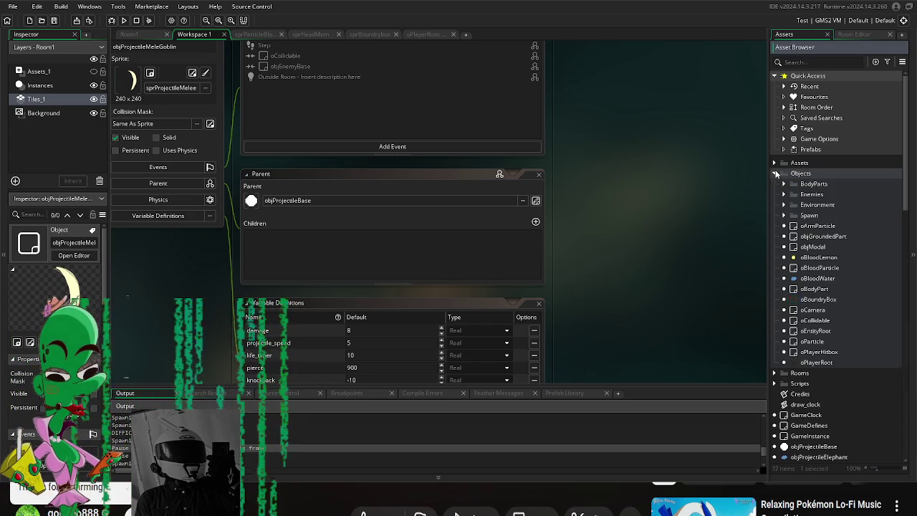
pyautogui.scroll(-1, 688, 212)
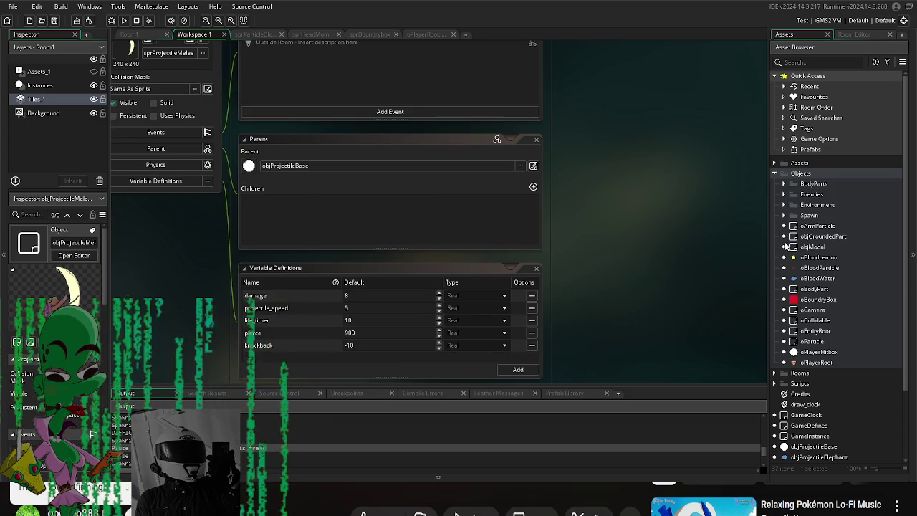
pyautogui.click(784, 195)
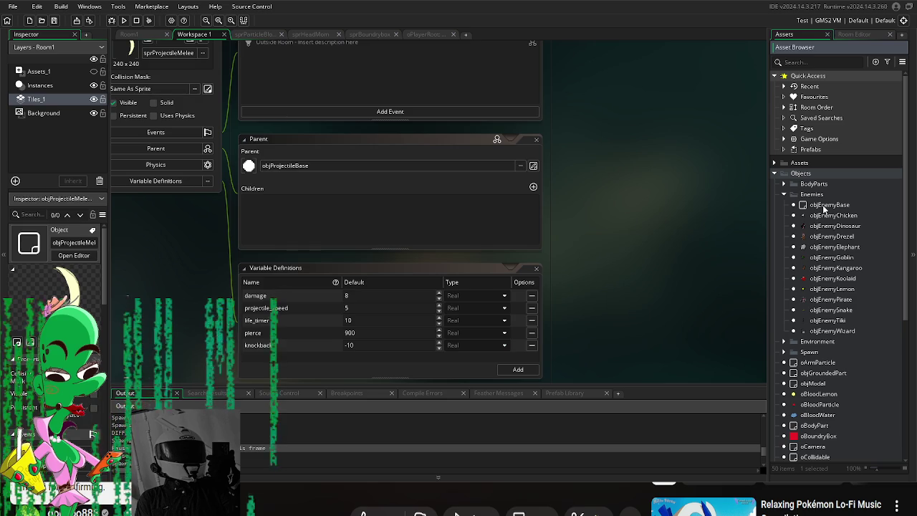
pyautogui.doubleClick(827, 206)
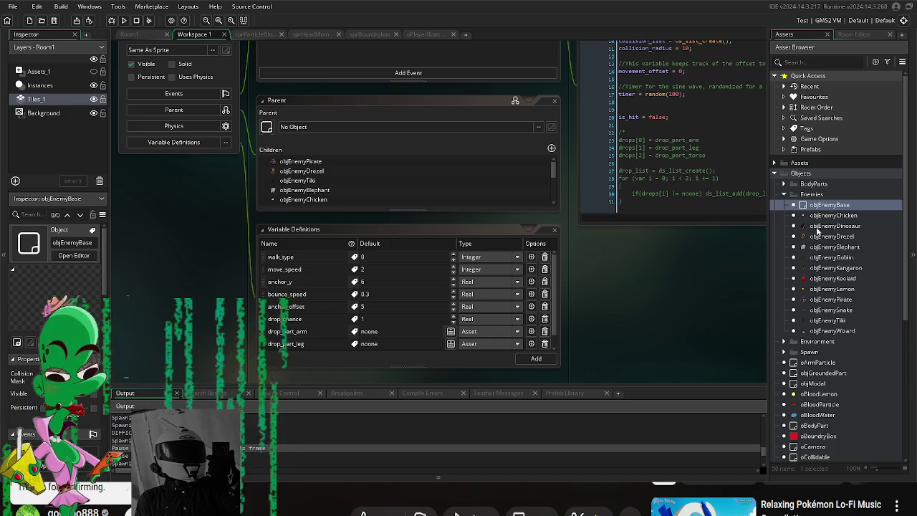
pyautogui.scroll(-3, 836, 239)
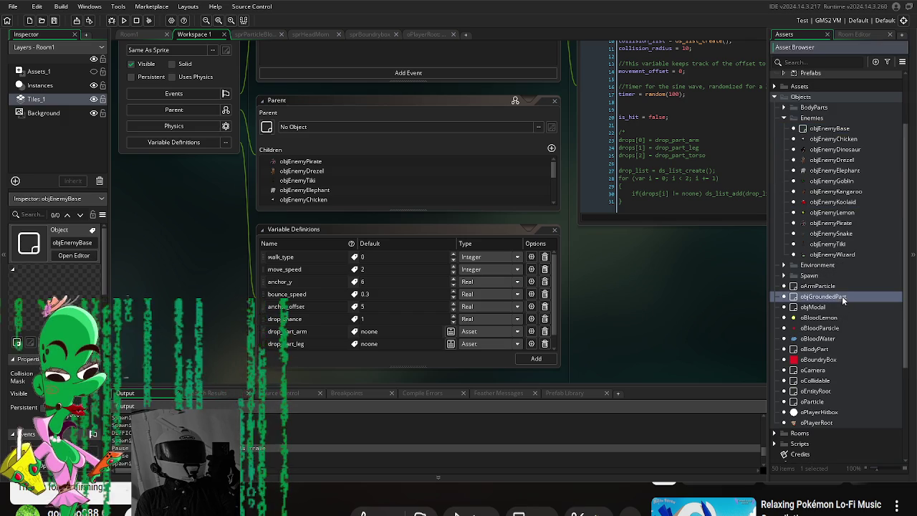
pyautogui.doubleClick(838, 297)
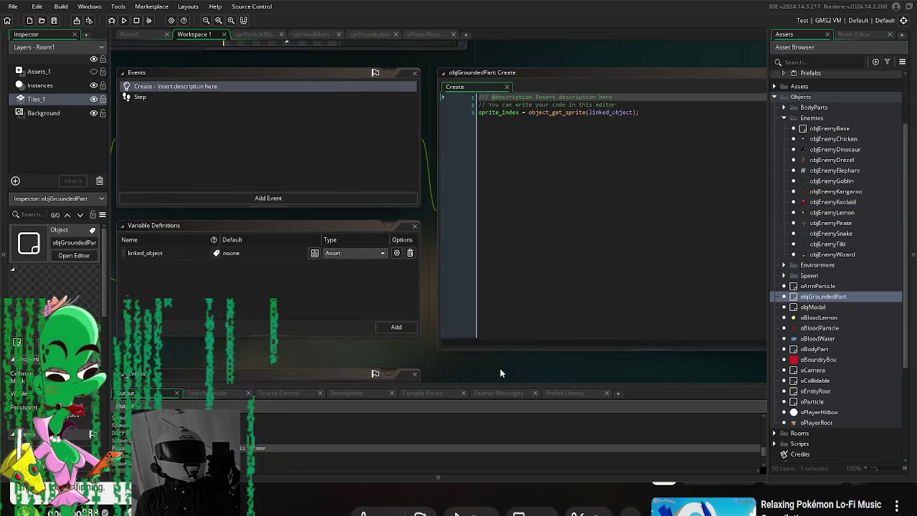
# Step: Add image_alpha -= 0.05 and instance_destroy() below 0 to the Step timer, then run with F5
pyautogui.click(200, 99)
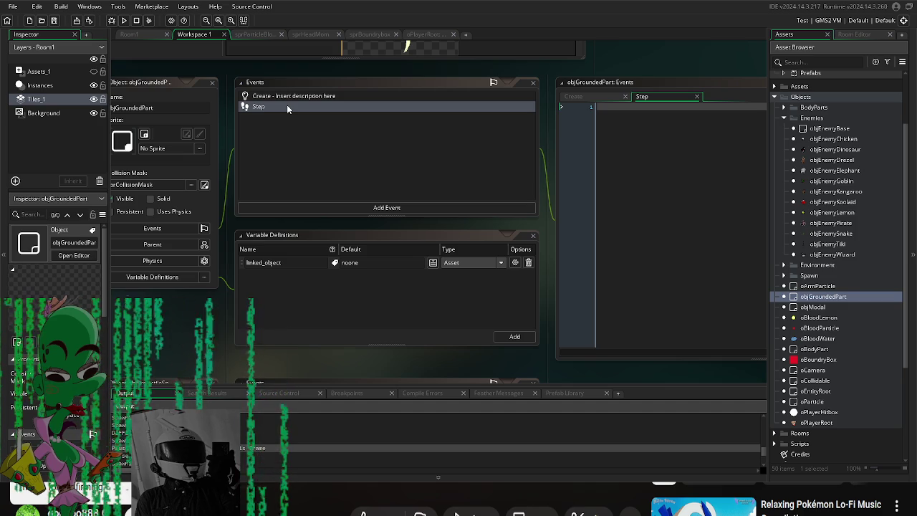
pyautogui.click(288, 97)
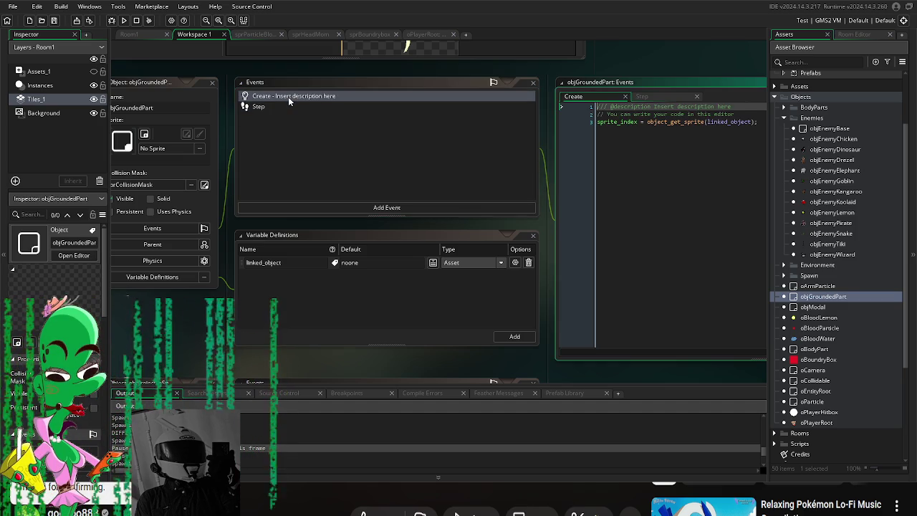
pyautogui.click(545, 108)
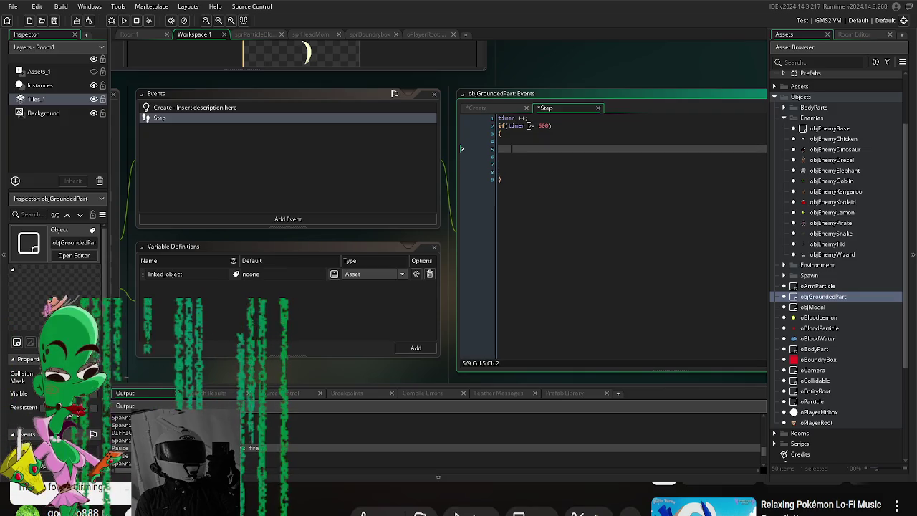
pyautogui.write('image_alpha -= 0.05')
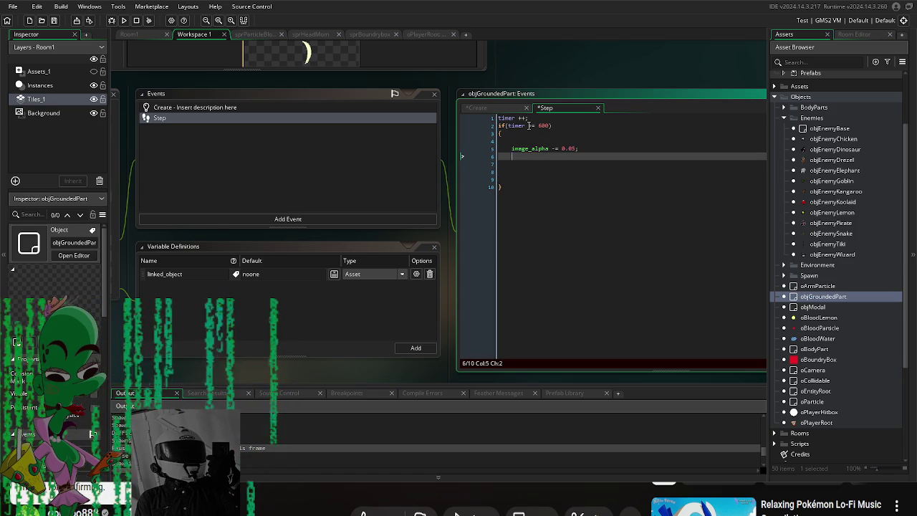
pyautogui.write('()')
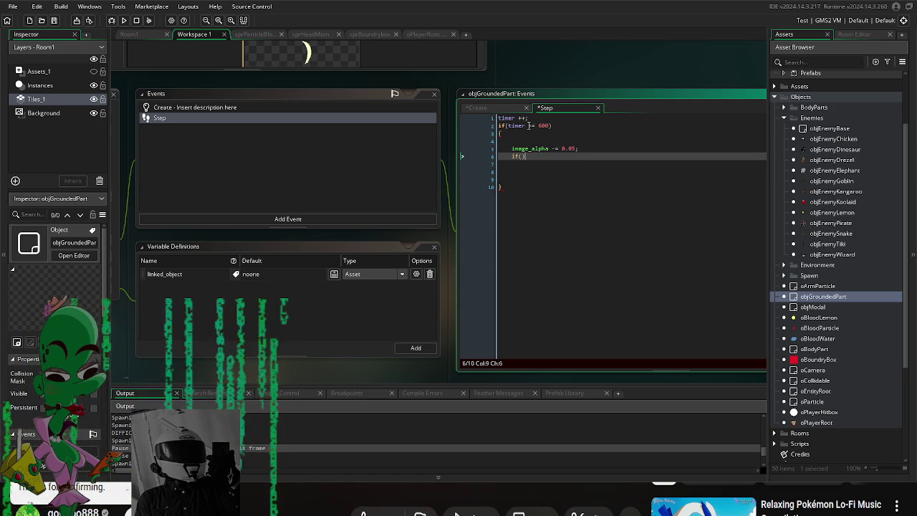
pyautogui.write('image_alph')
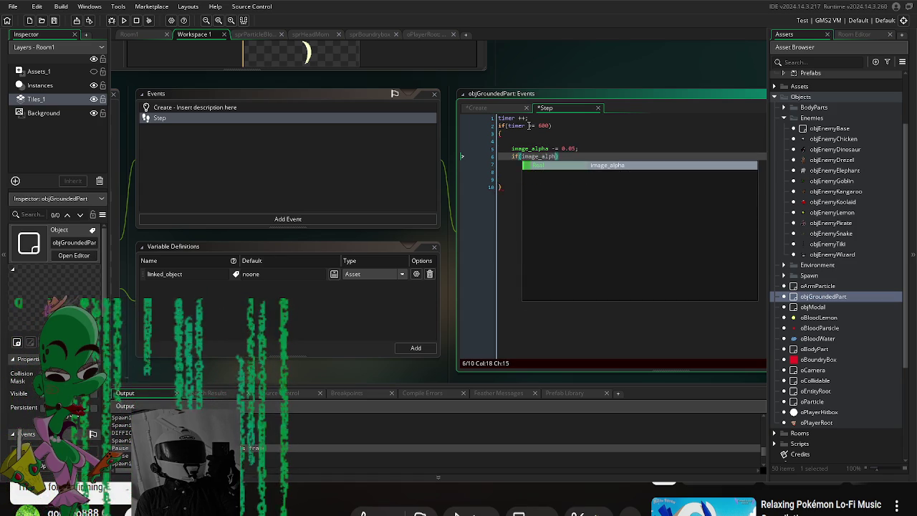
pyautogui.write('a < 0')
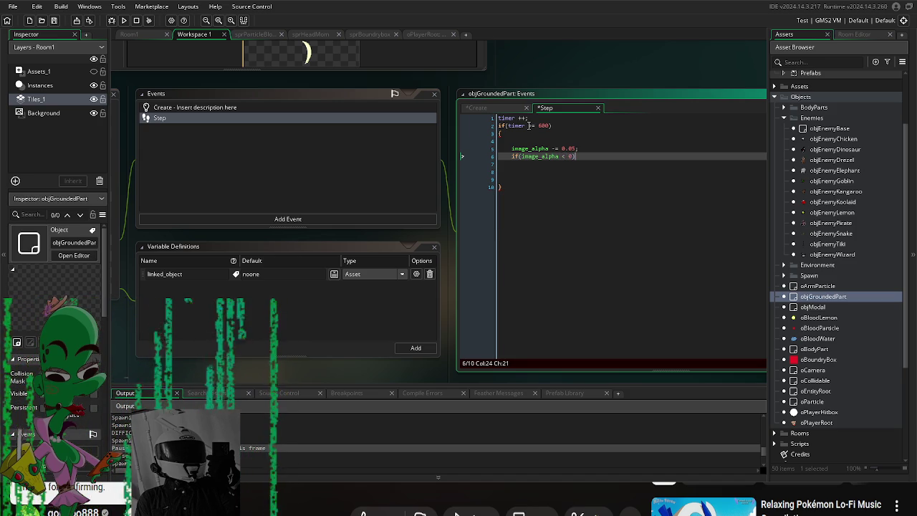
pyautogui.write('nstance')
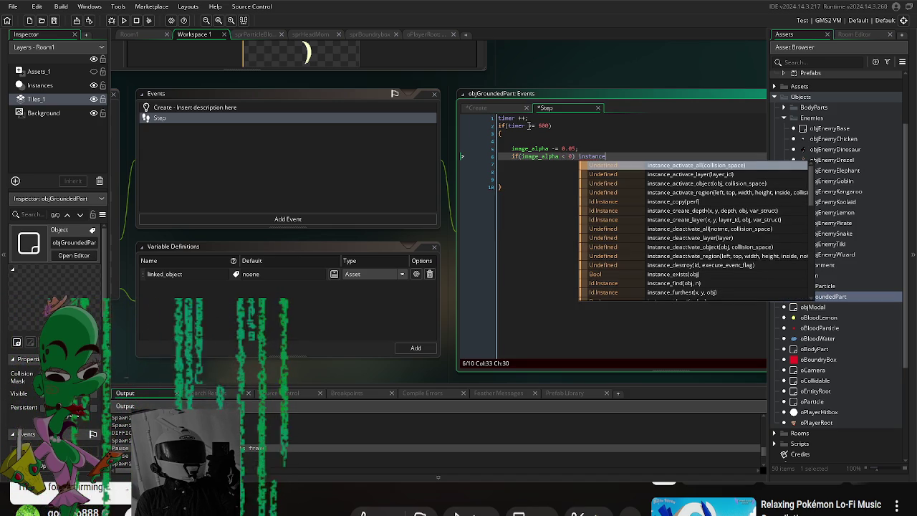
pyautogui.write('_desto')
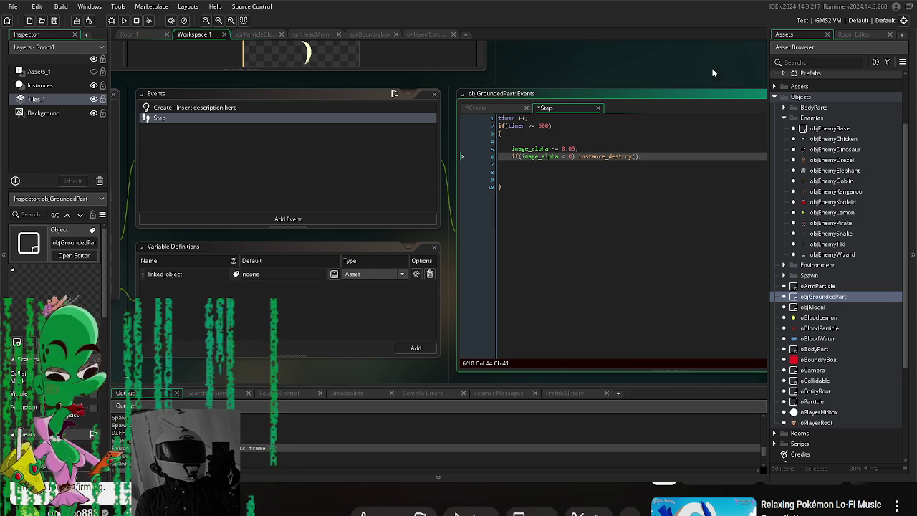
pyautogui.press('F5')
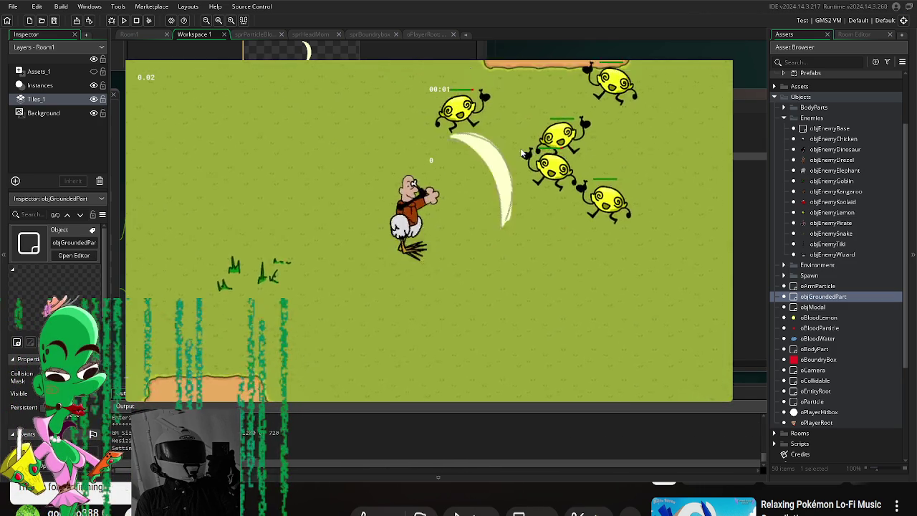
# Step: Walk the player around the field and dismiss the equip prompt along the way
pyautogui.press('d')
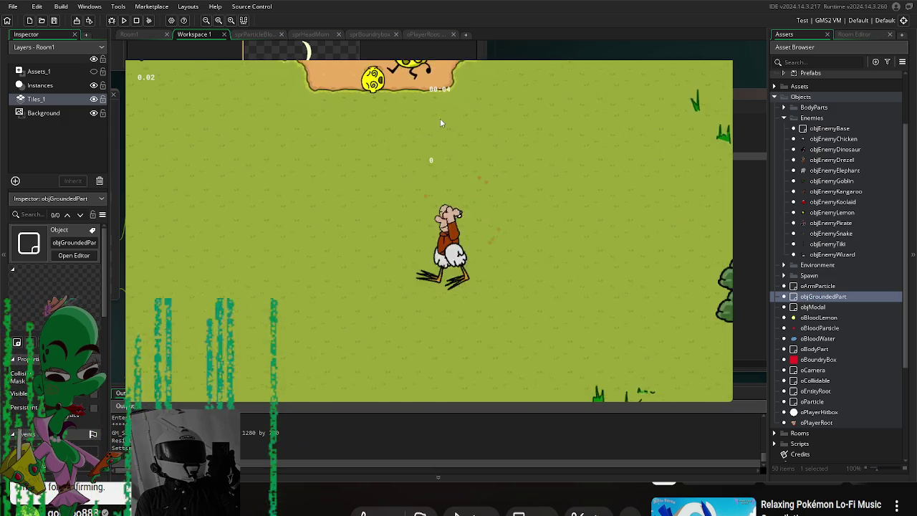
pyautogui.press('w')
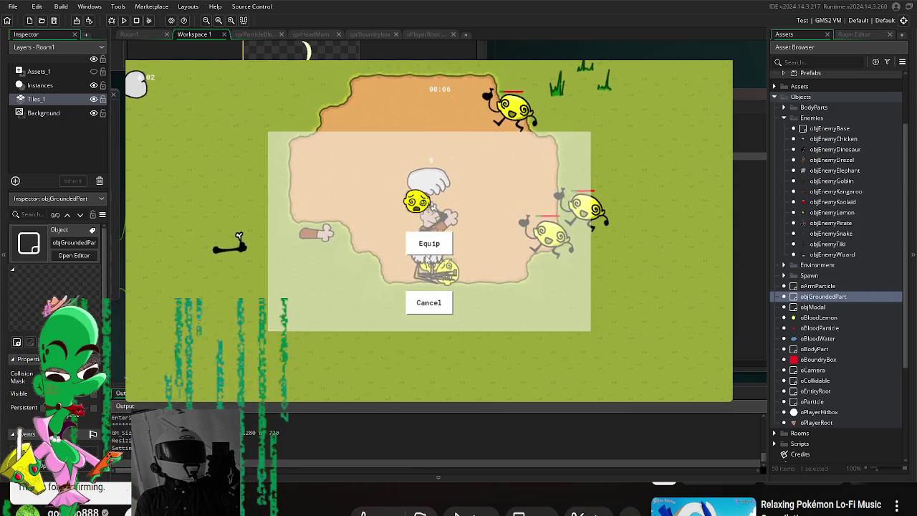
pyautogui.click(430, 243)
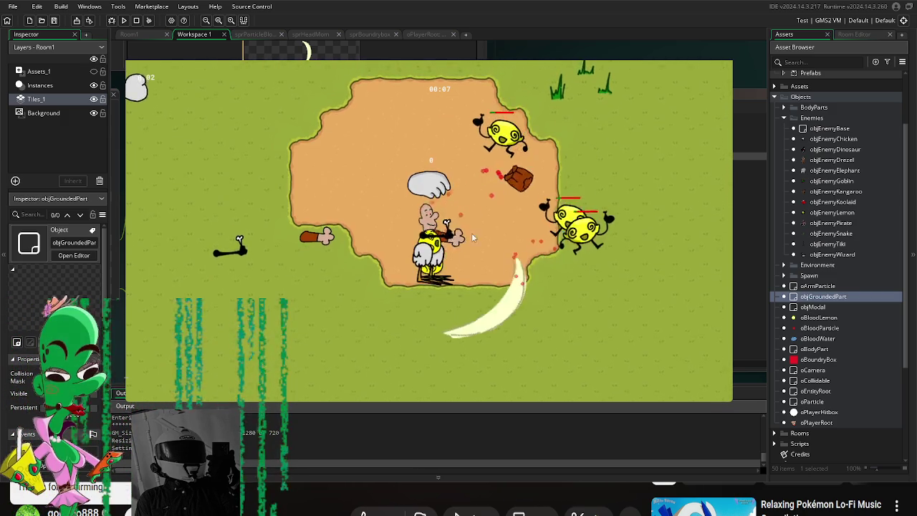
pyautogui.press('d')
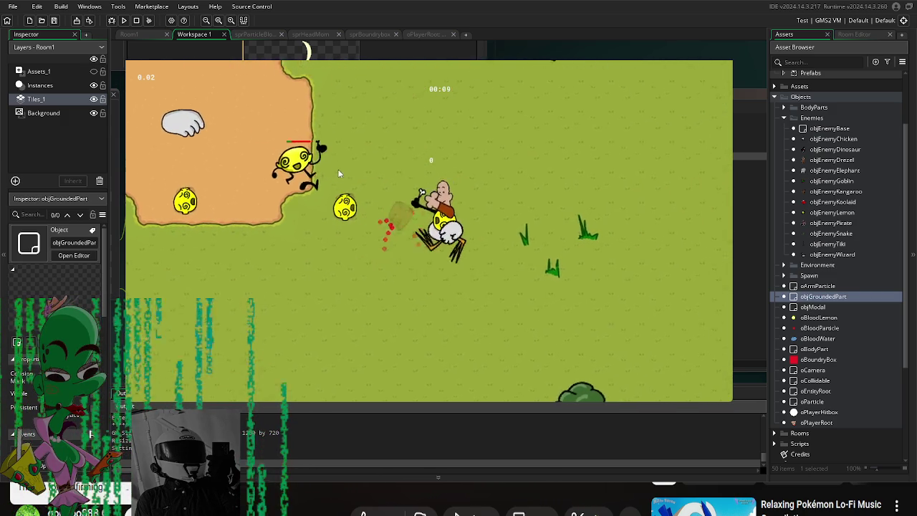
pyautogui.press('w')
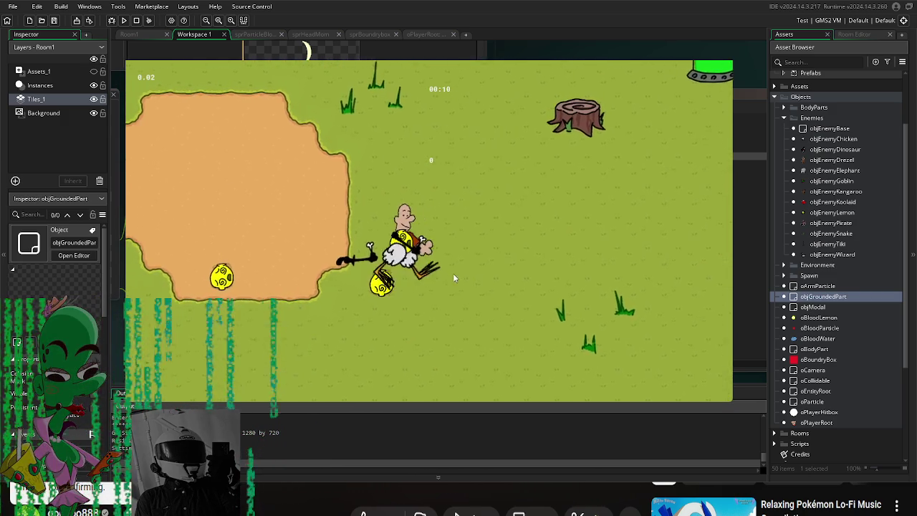
pyautogui.press('a')
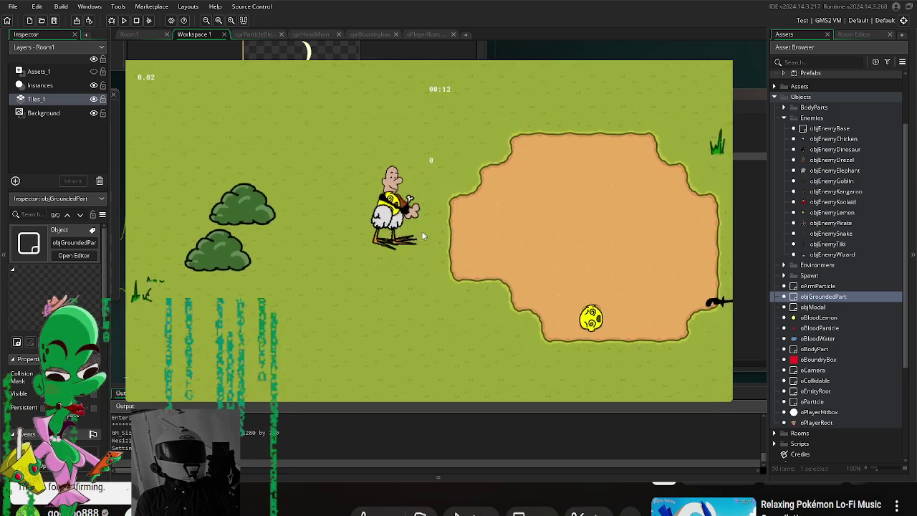
pyautogui.press('w')
pyautogui.press('a')
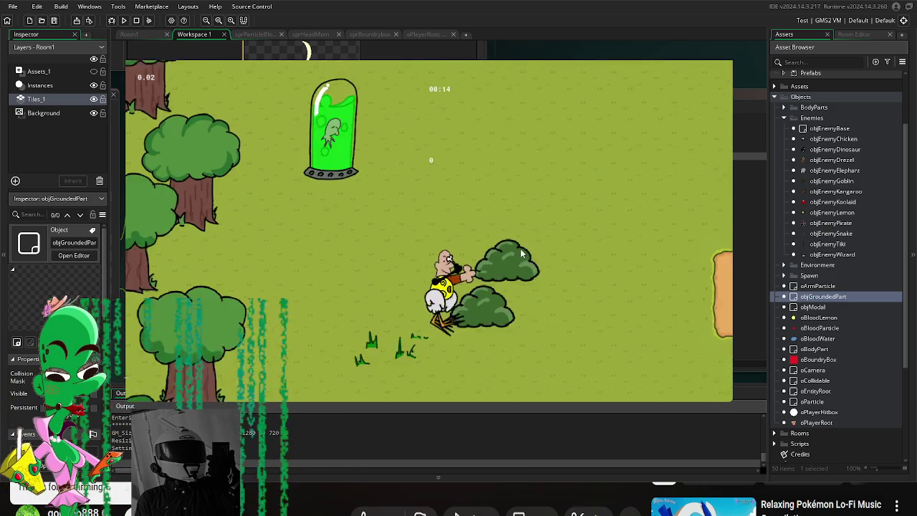
pyautogui.press('s')
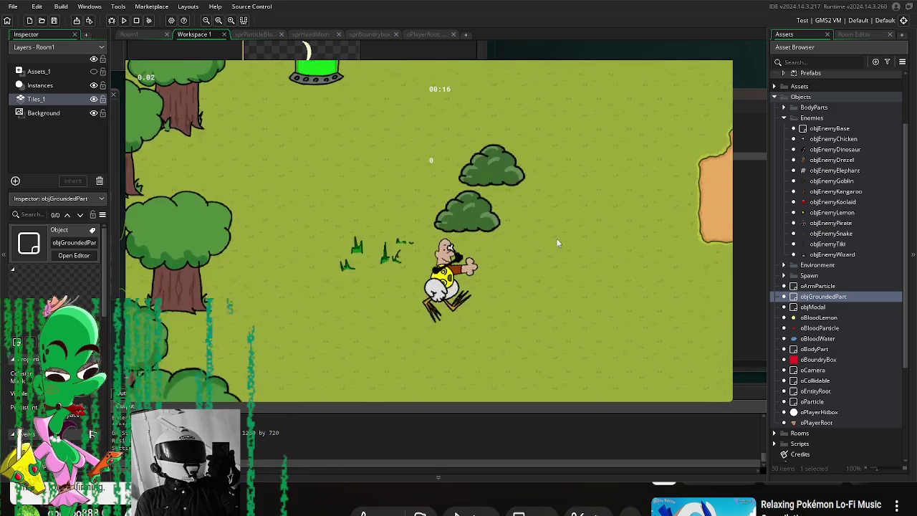
pyautogui.press('d')
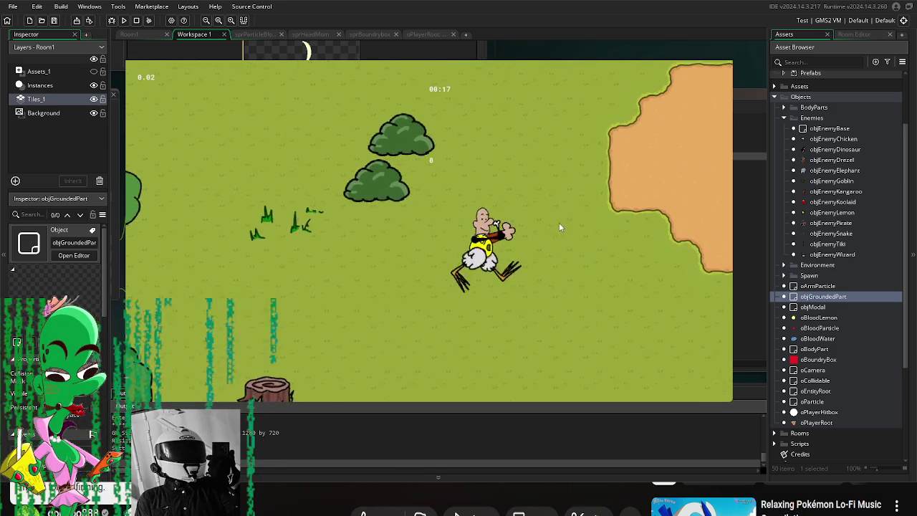
pyautogui.press('w')
pyautogui.press('s')
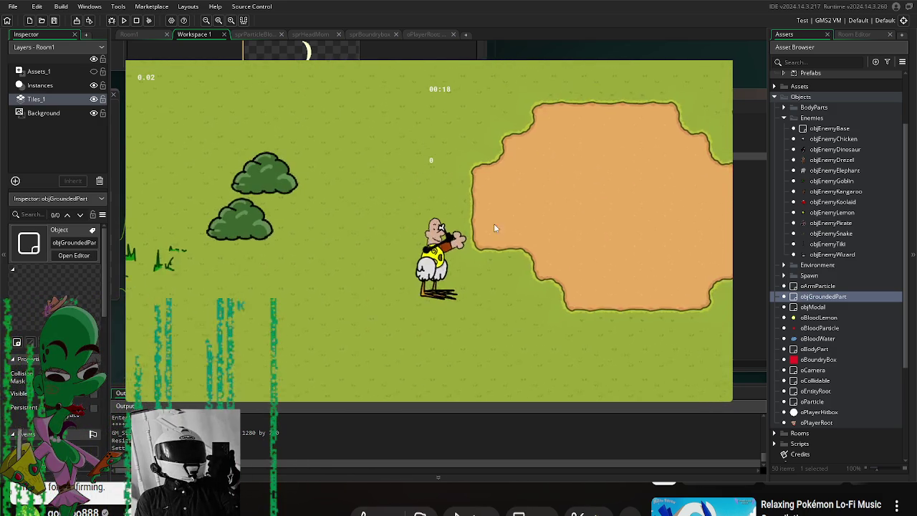
pyautogui.press('s')
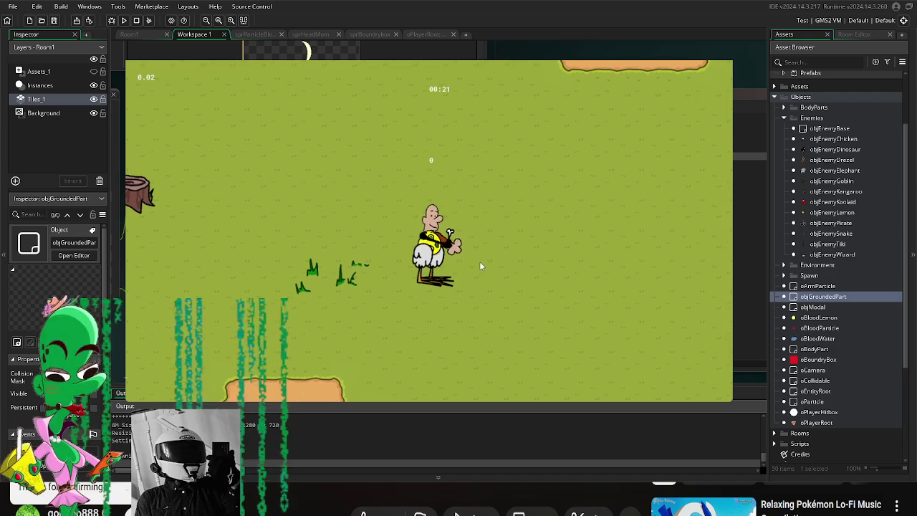
pyautogui.press('d')
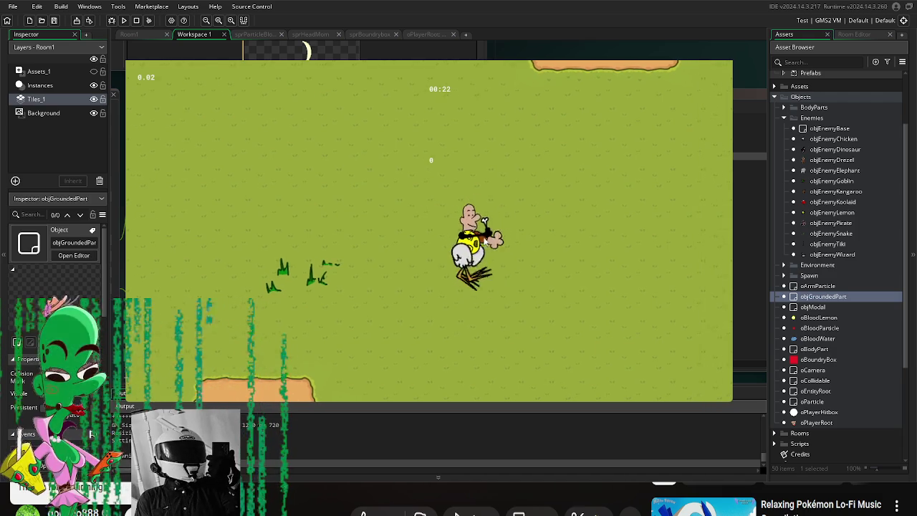
# Step: Slash at the goblins up top while moving toward the dirt patch
pyautogui.click(572, 195)
pyautogui.press('w')
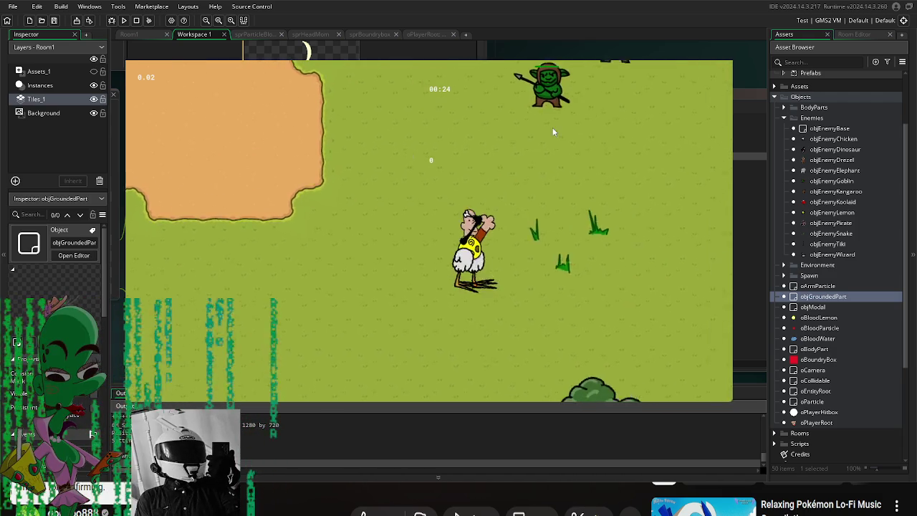
pyautogui.press('d')
pyautogui.click(553, 132)
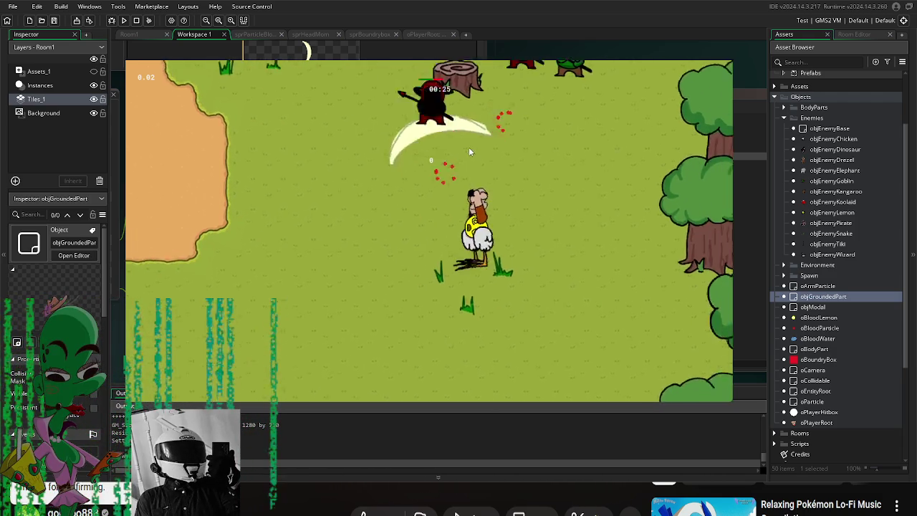
pyautogui.click(467, 147)
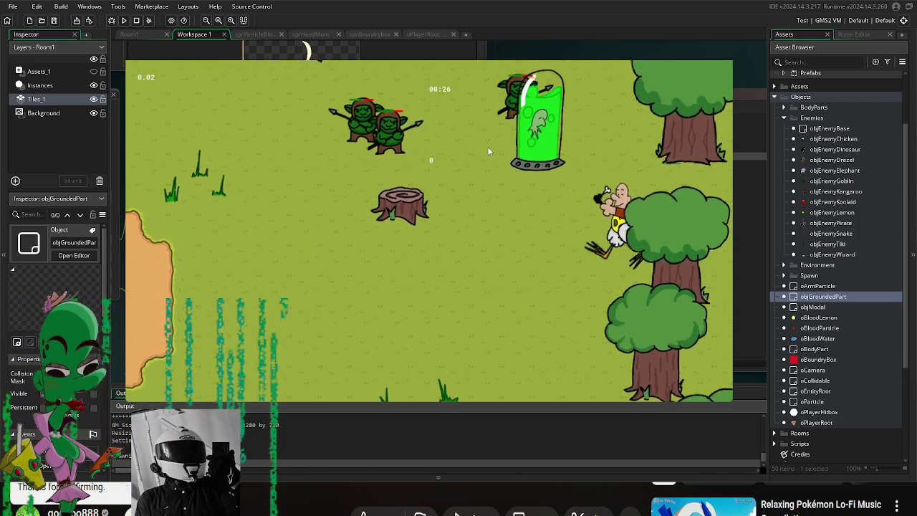
pyautogui.press('s')
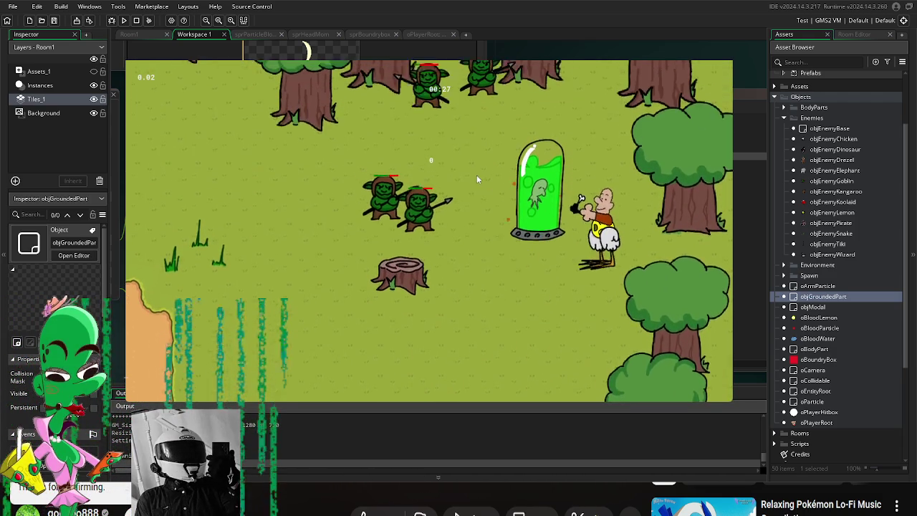
pyautogui.click(473, 176)
pyautogui.press('a')
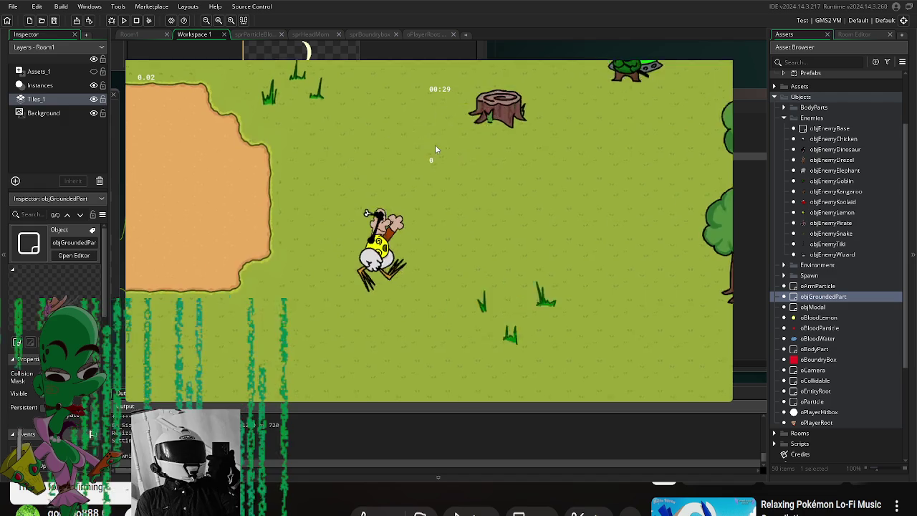
pyautogui.press('w')
pyautogui.click(270, 286)
# Step: Walk the player off the dirt and past the green capsule
pyautogui.press('s')
pyautogui.press('a')
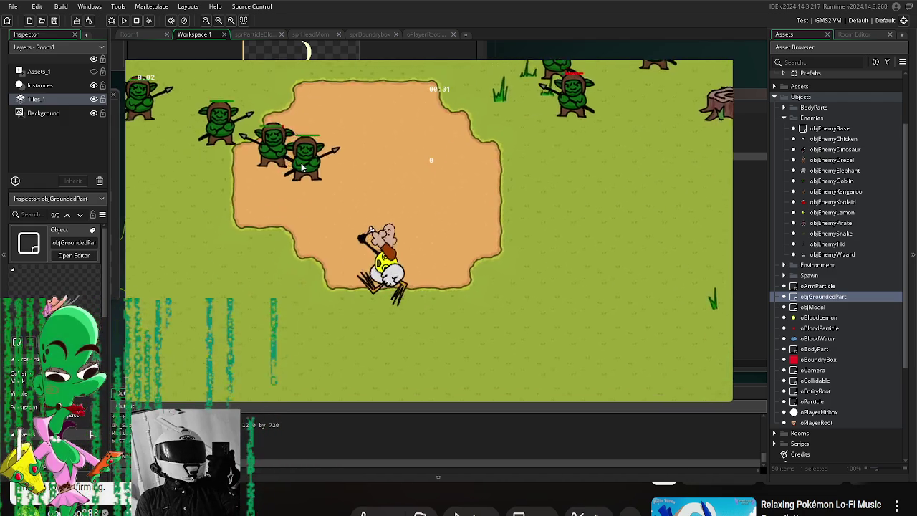
pyautogui.press('w')
pyautogui.press('a')
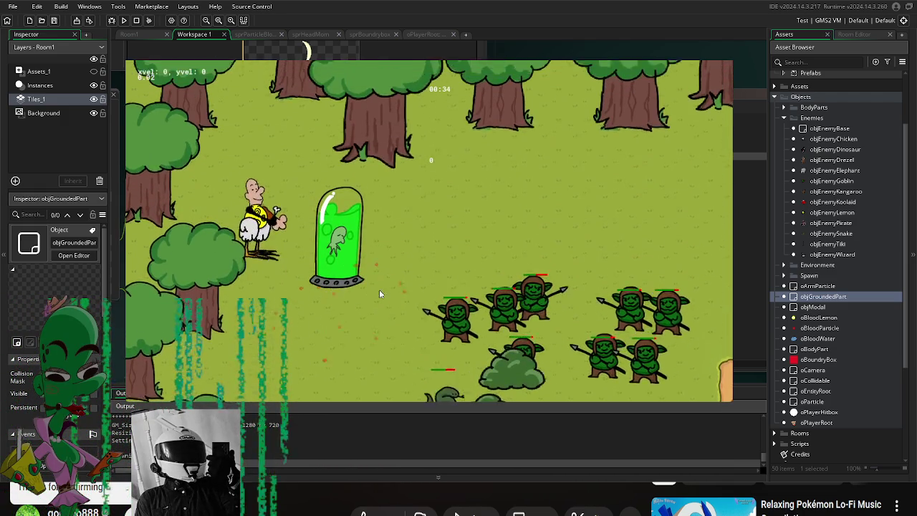
pyautogui.press('s')
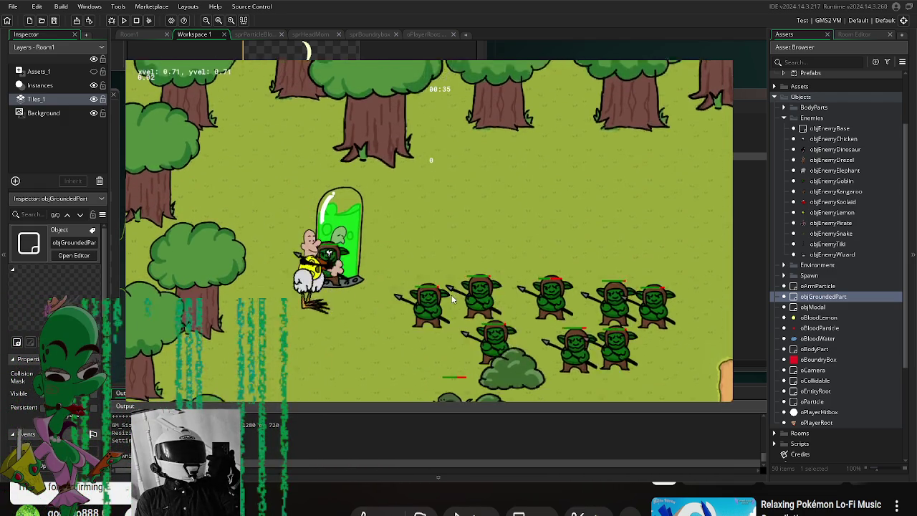
pyautogui.press('d')
# Step: Cut through the goblin horde on the right with repeated slashes
pyautogui.click(527, 317)
pyautogui.press('d')
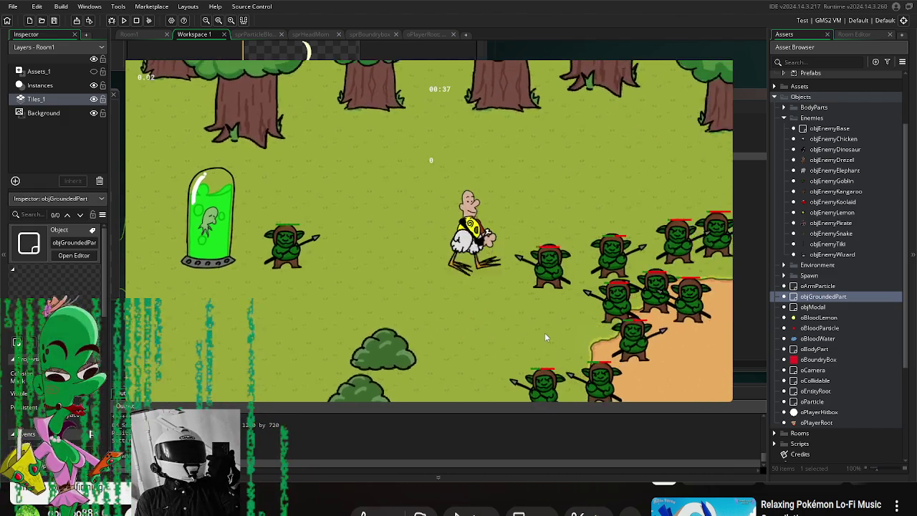
pyautogui.click(551, 328)
pyautogui.press('d')
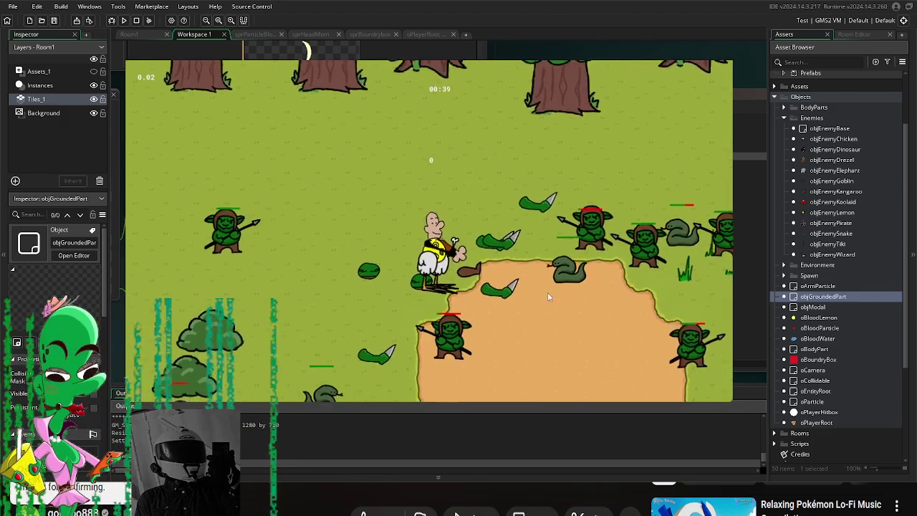
pyautogui.click(550, 304)
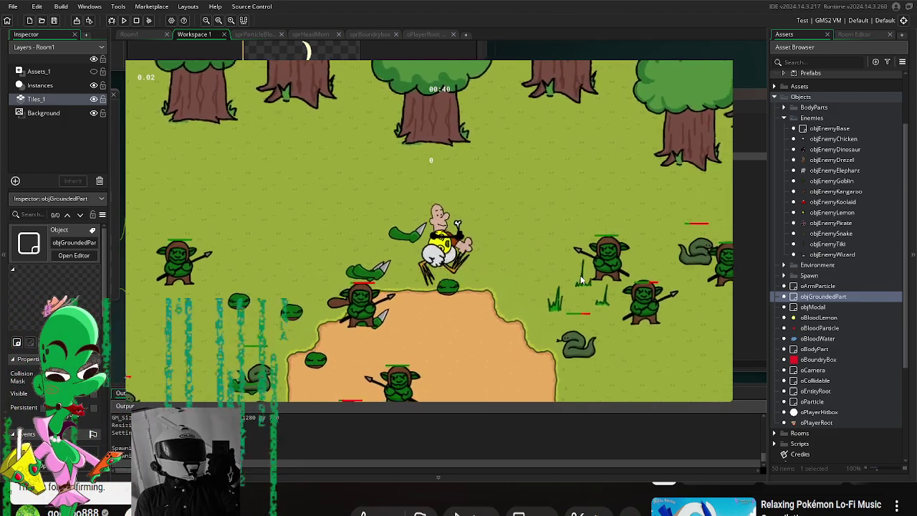
pyautogui.press('d')
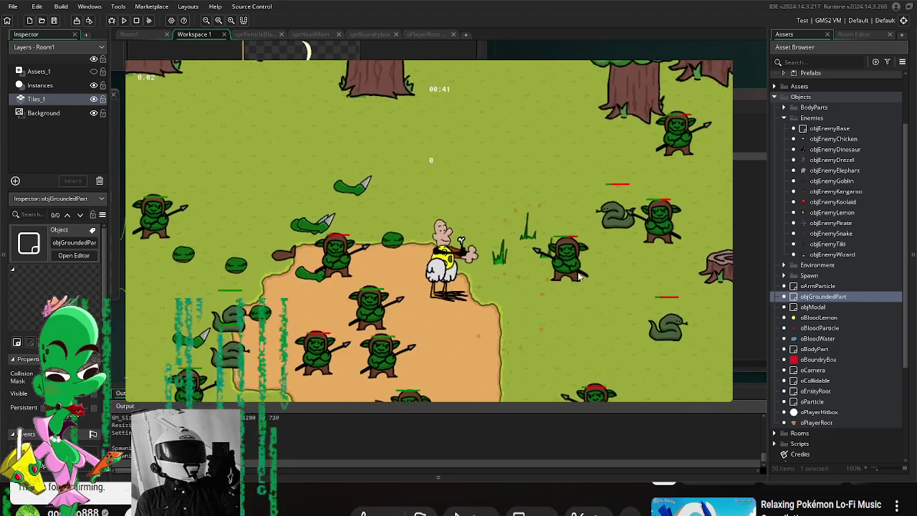
pyautogui.click(474, 279)
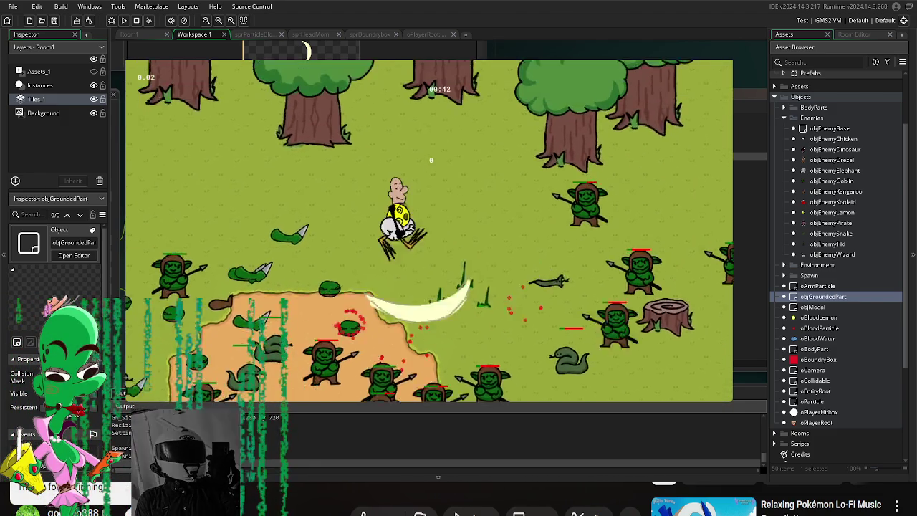
# Step: Move down through the horde, slashing at nearby enemies
pyautogui.press('a')
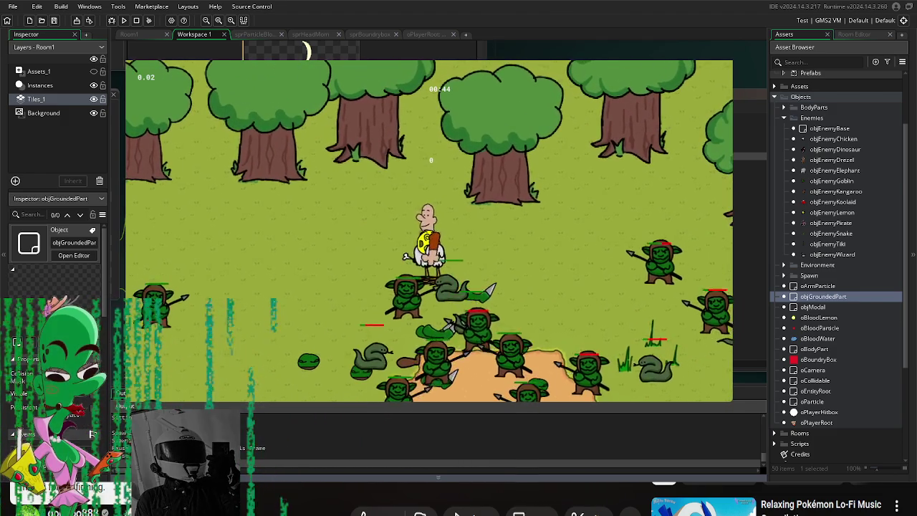
pyautogui.press('s')
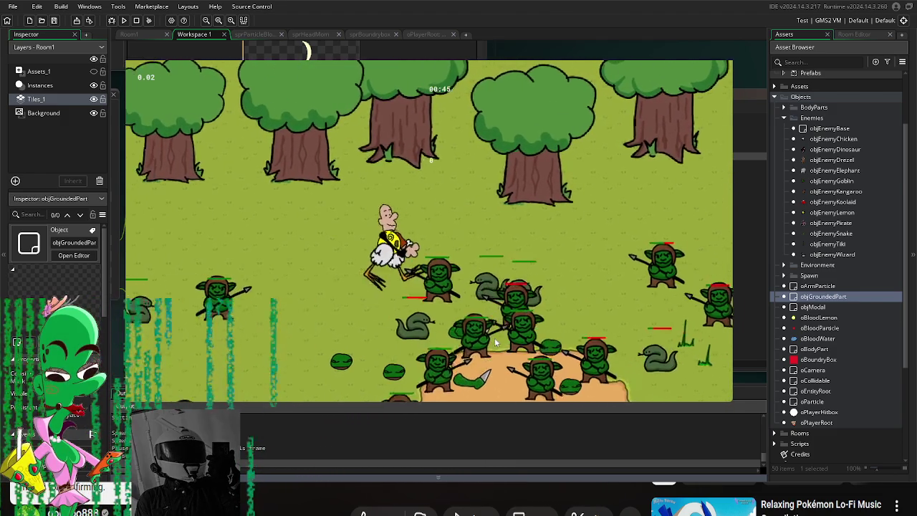
pyautogui.click(540, 331)
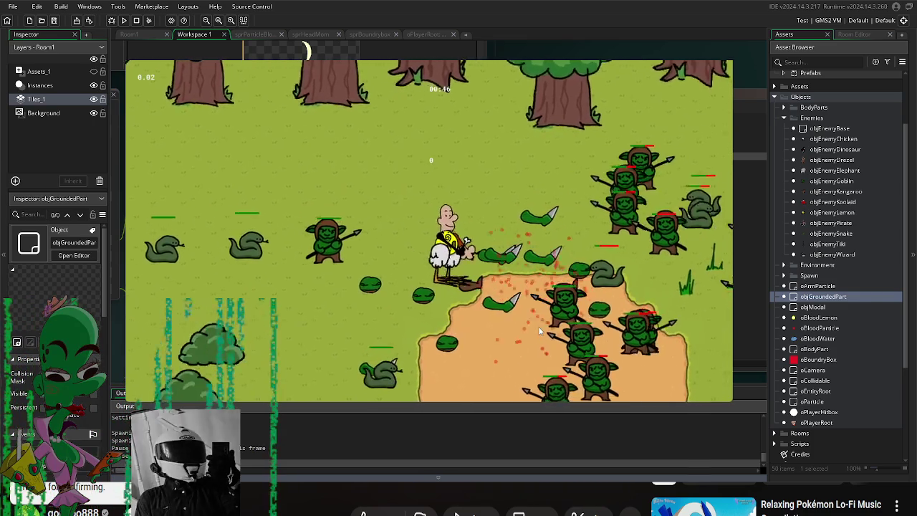
pyautogui.press('s')
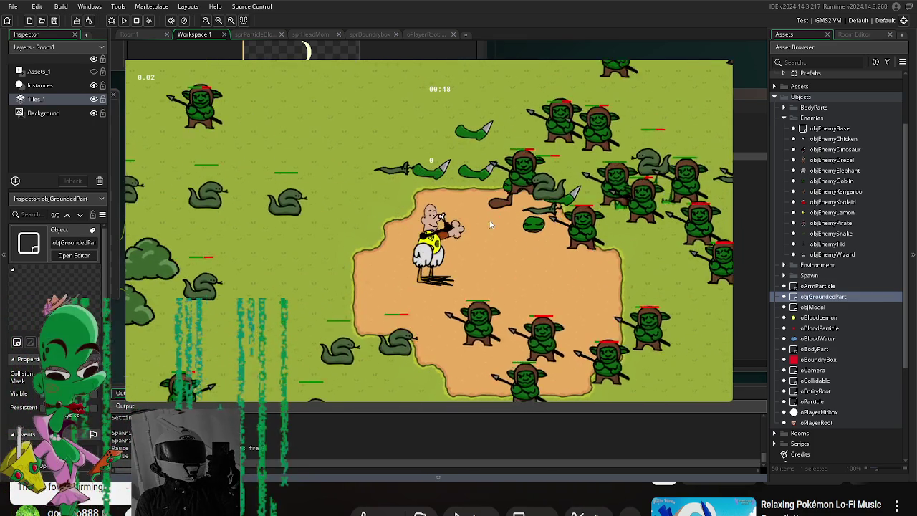
pyautogui.press('w')
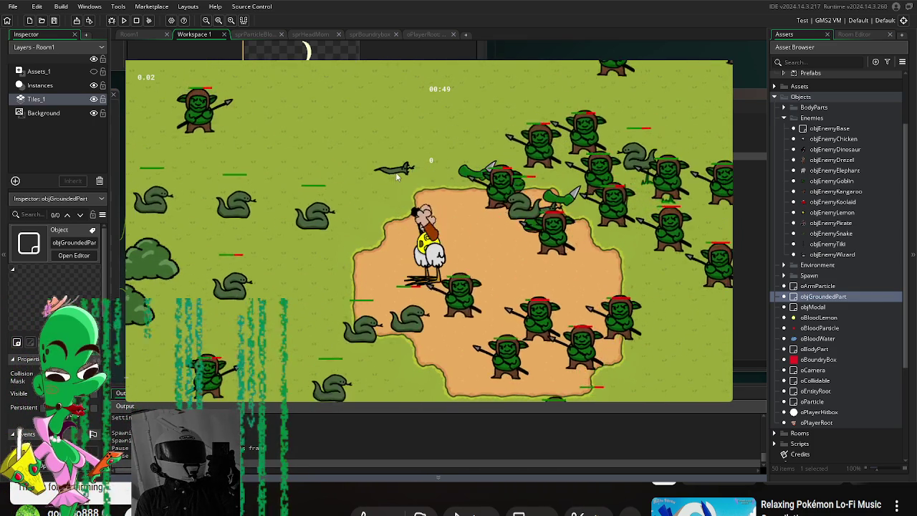
pyautogui.press('d')
pyautogui.press('a')
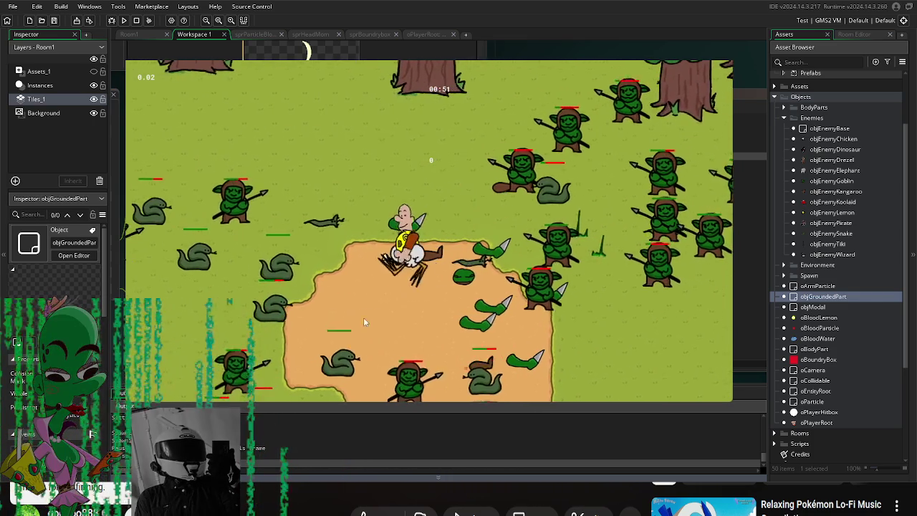
pyautogui.click(286, 269)
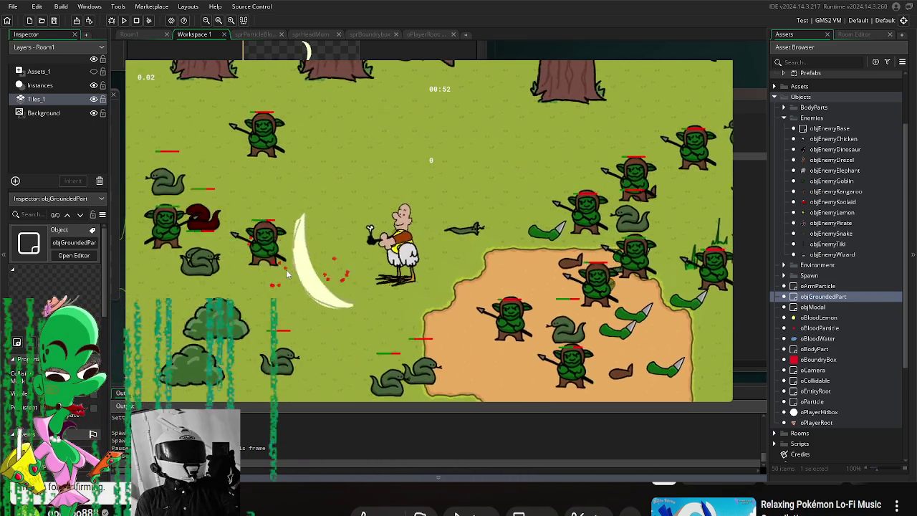
# Step: Cross the sand, slashing at goblins on both the right and left
pyautogui.press('d')
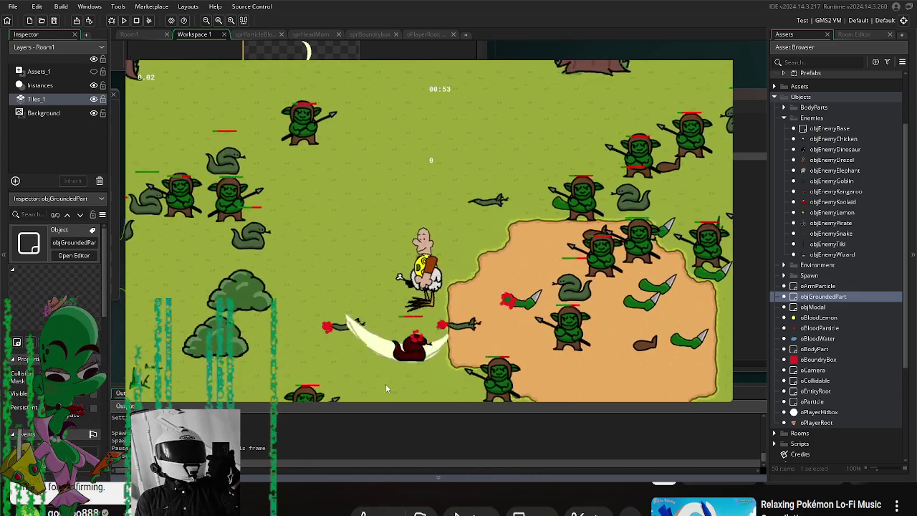
pyautogui.press('s')
pyautogui.press('d')
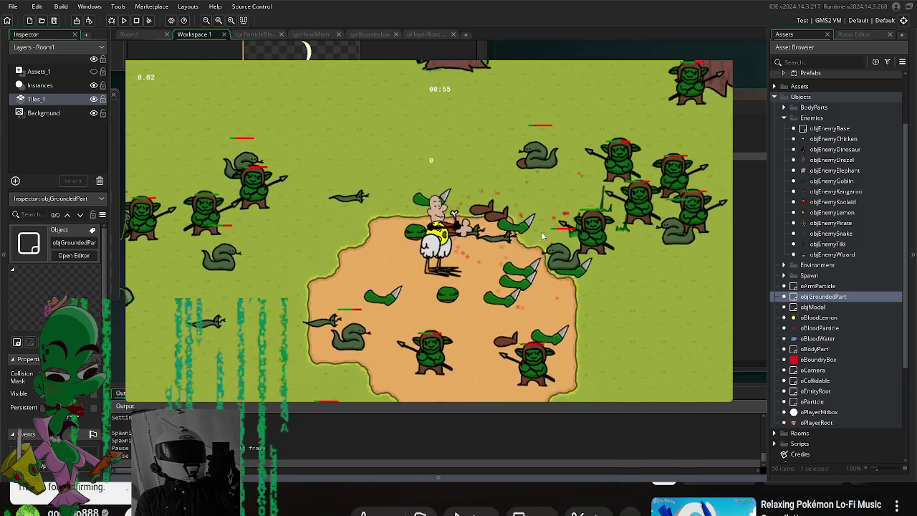
pyautogui.click(541, 231)
pyautogui.press('s')
pyautogui.click(316, 303)
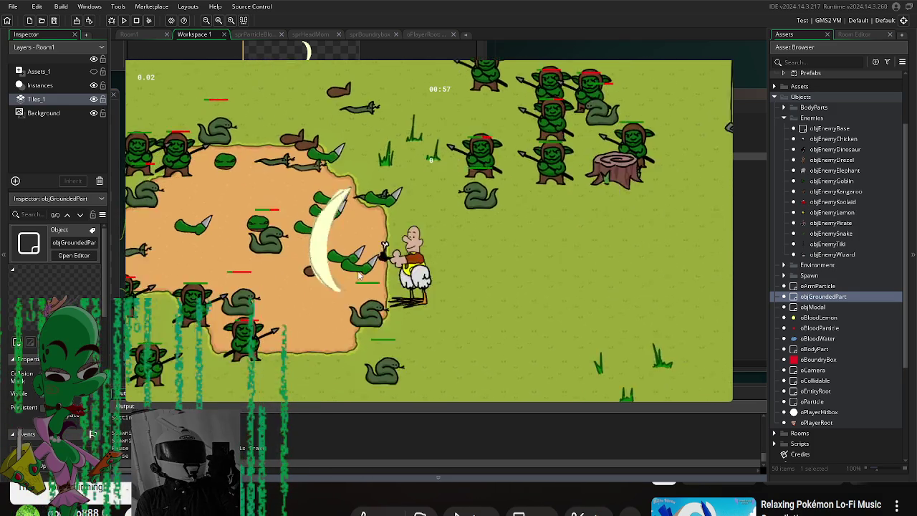
# Step: Start picking up a dropped part, cancel the swap, and retreat up and left
pyautogui.press('a')
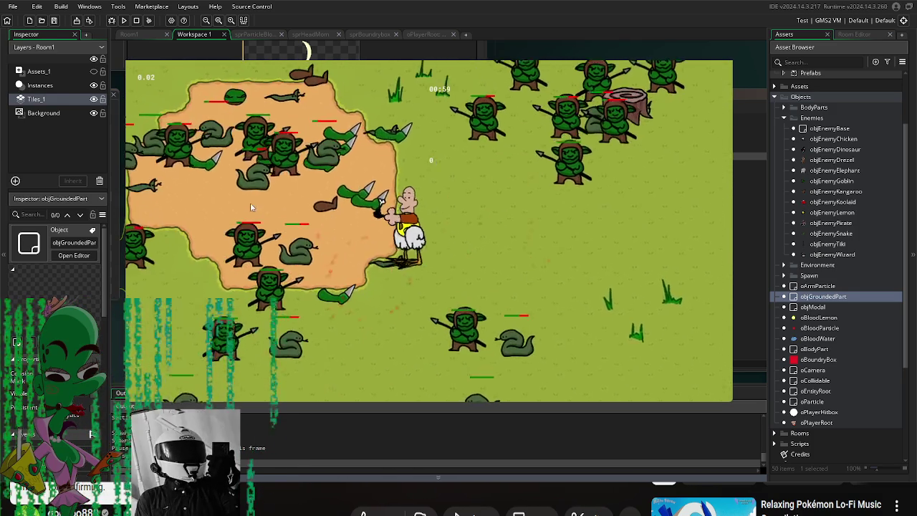
pyautogui.press('w')
pyautogui.press('w')
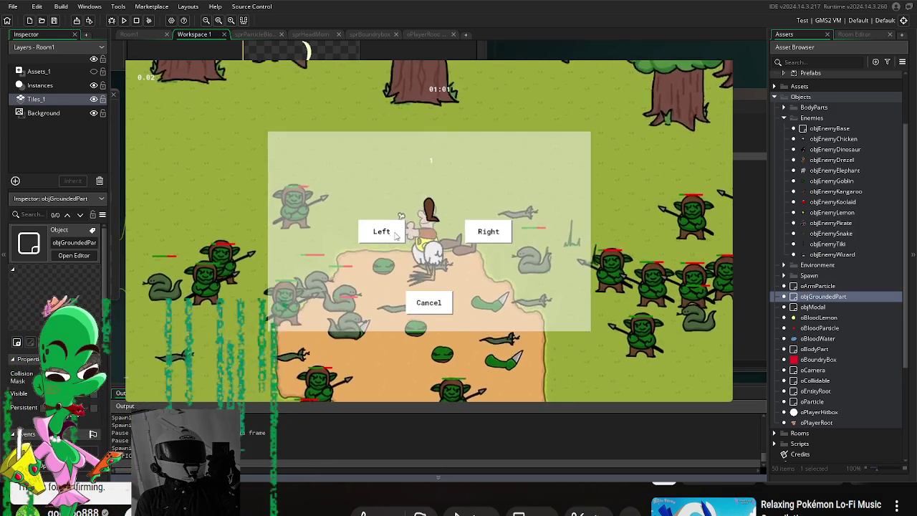
pyautogui.press('w')
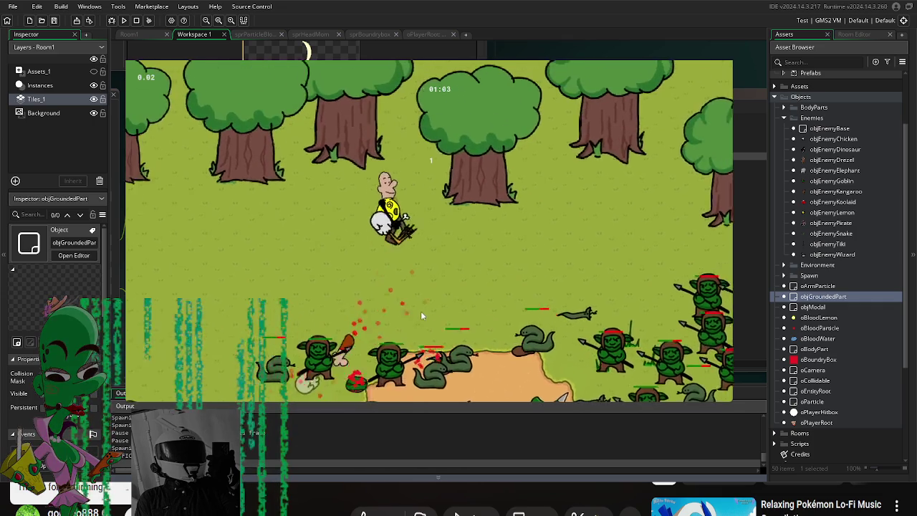
pyautogui.press('d')
pyautogui.press('s')
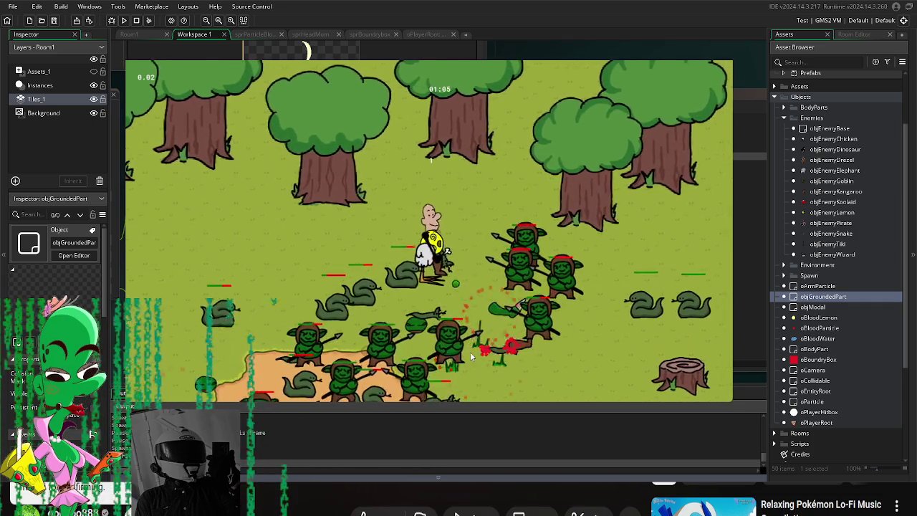
pyautogui.press('w')
pyautogui.press('a')
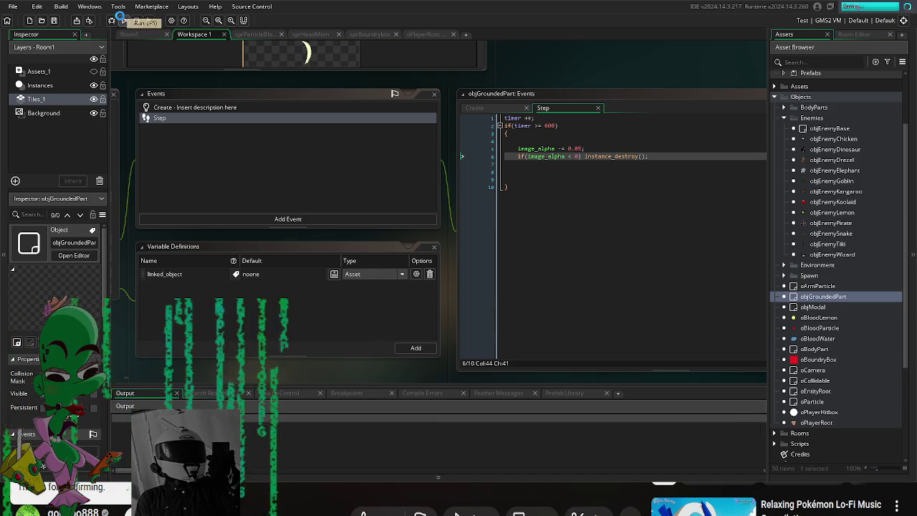
# Step: Run the game again to test objGroundedPart's fade-then-destroy code
pyautogui.click(123, 20)
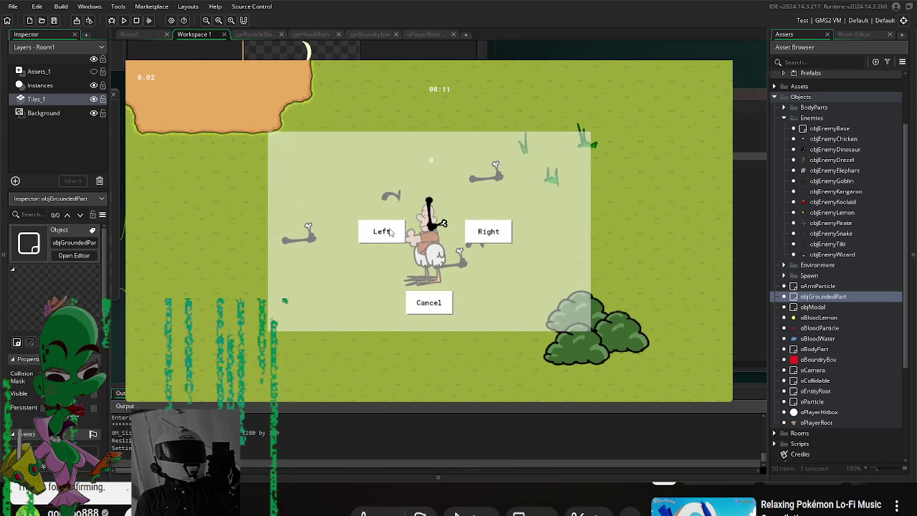
# Step: Attach the picked-up part on the Left side in the swap prompt
pyautogui.click(390, 231)
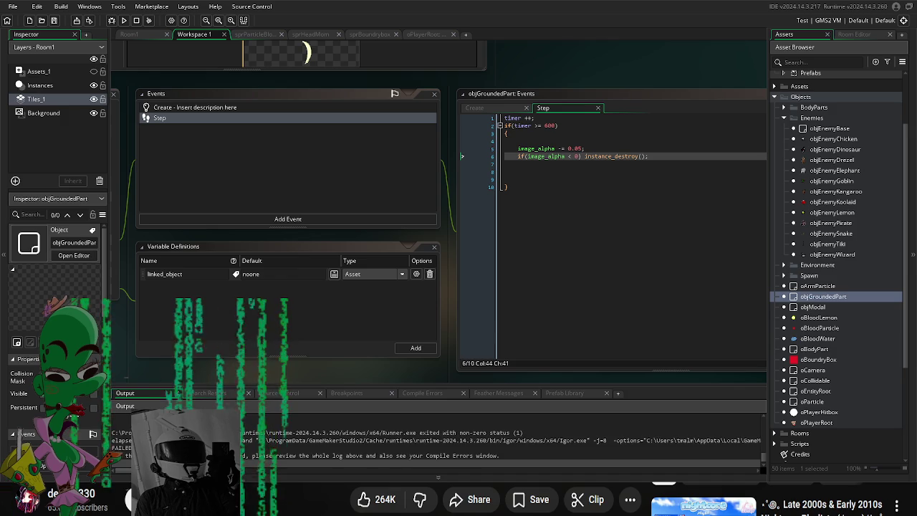
pyautogui.click(123, 20)
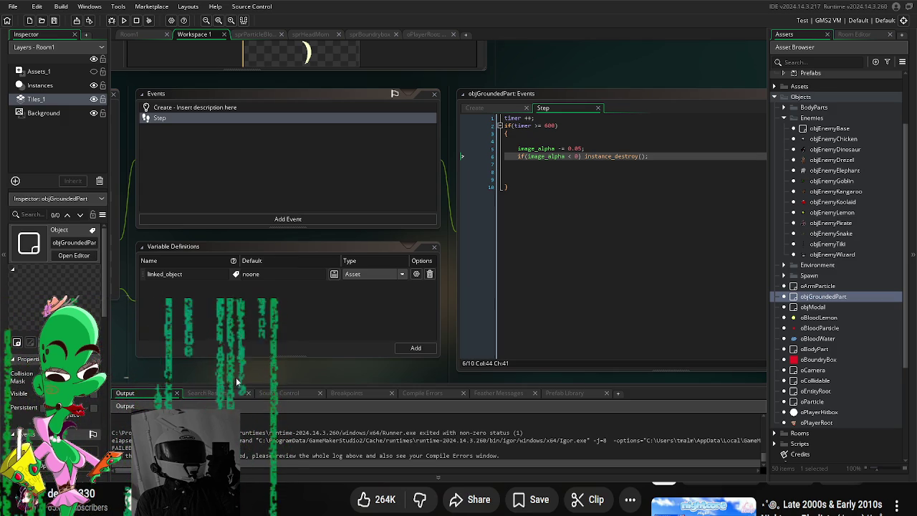
# Step: Pan to objProjectileSnake's events, parent and variables panels, then run the game again
pyautogui.moveTo(311, 370); pyautogui.dragTo(421, 355)
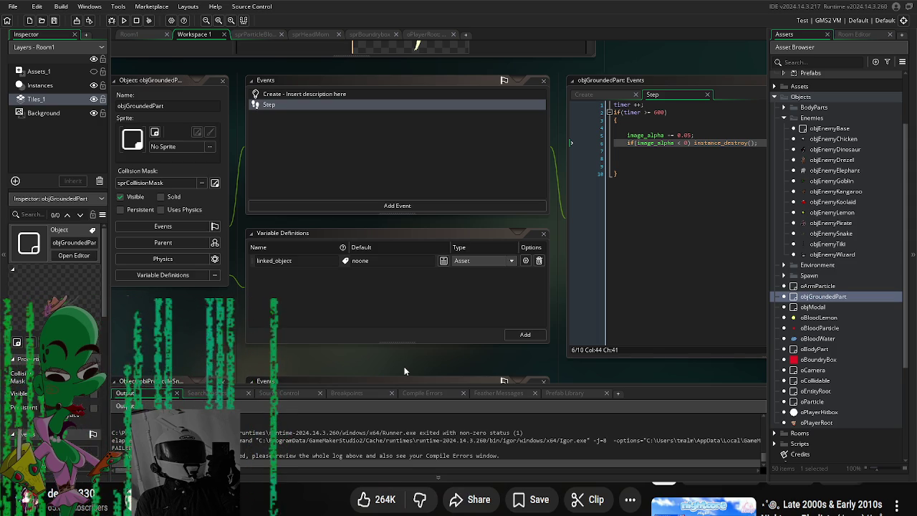
pyautogui.moveTo(421, 356)
pyautogui.mouseDown()
pyautogui.moveTo(347, 361)
pyautogui.moveTo(372, 272)
pyautogui.moveTo(431, 276)
pyautogui.mouseUp()
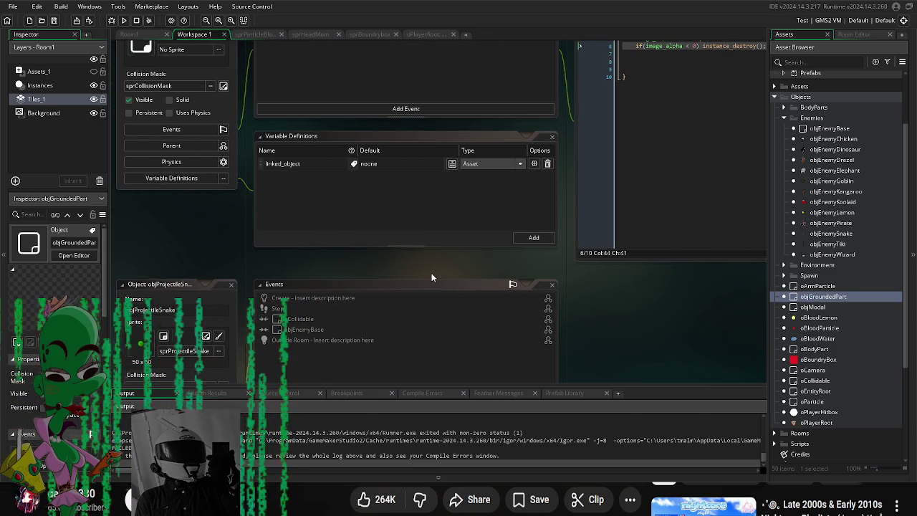
pyautogui.scroll(-5, 616, 358)
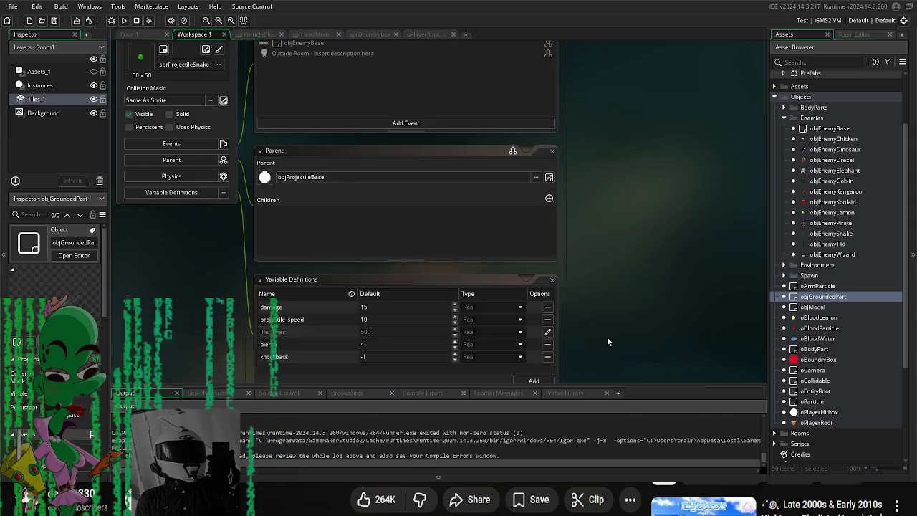
pyautogui.scroll(1, 608, 342)
pyautogui.scroll(-4, 846, 373)
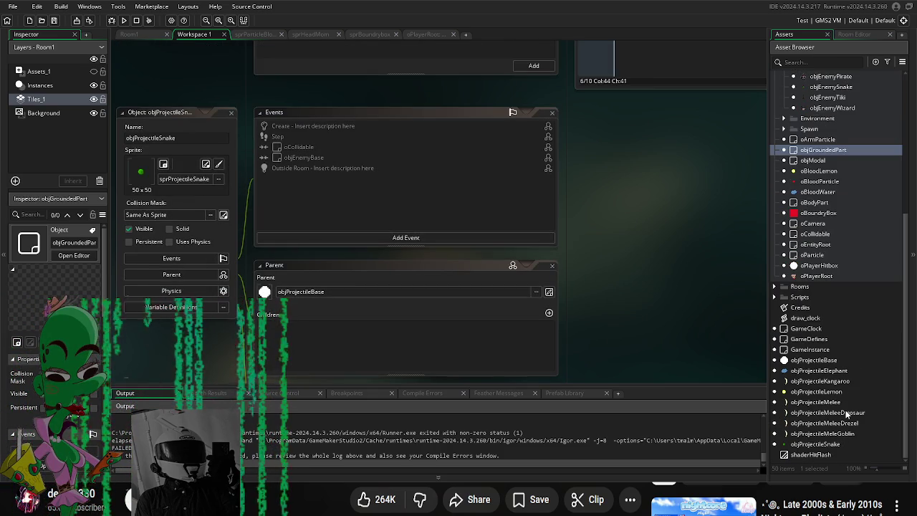
pyautogui.click(123, 21)
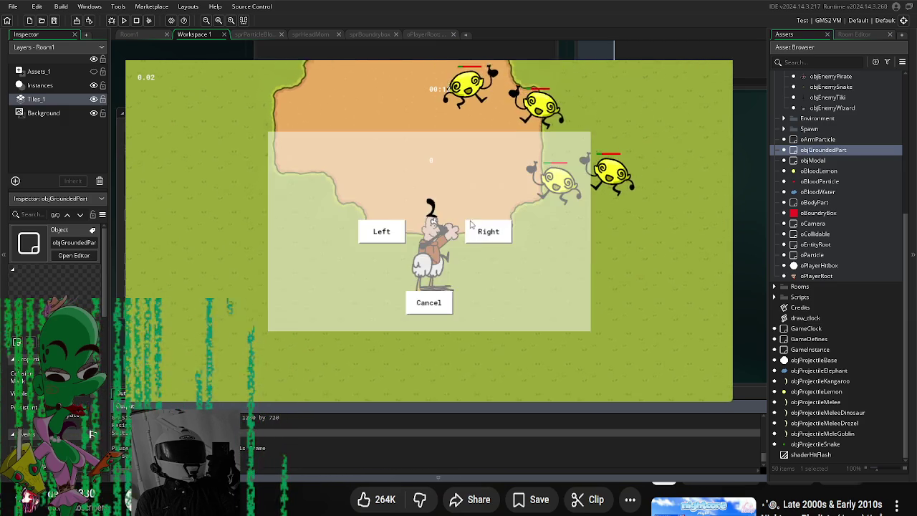
# Step: Choose Left in the part-side prompt to equip the picked-up part
pyautogui.click(382, 229)
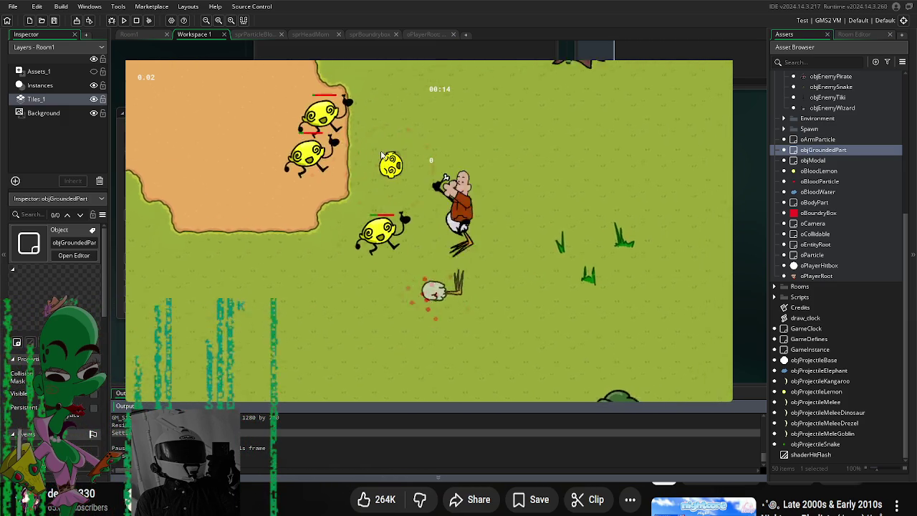
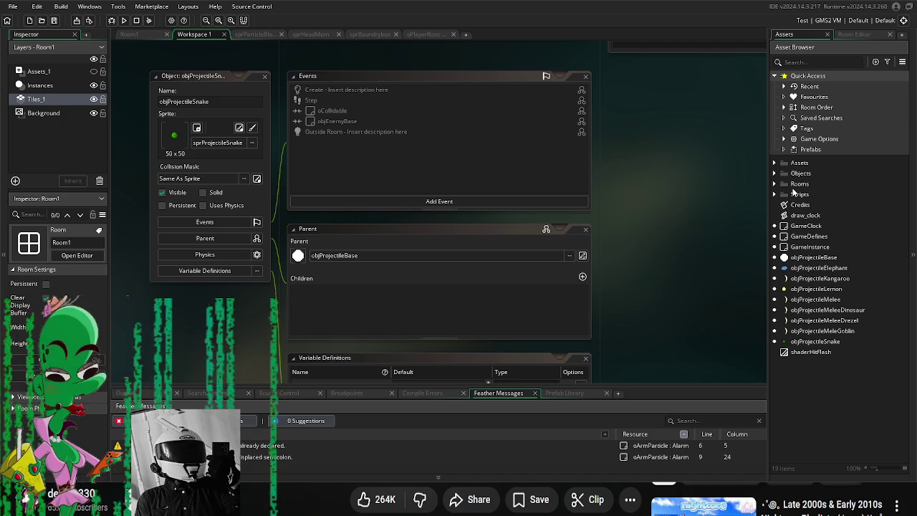
# Step: Expand the Objects, Environment and Enemies folders, inspect objEnemyLemon, then collapse them again
pyautogui.click(774, 174)
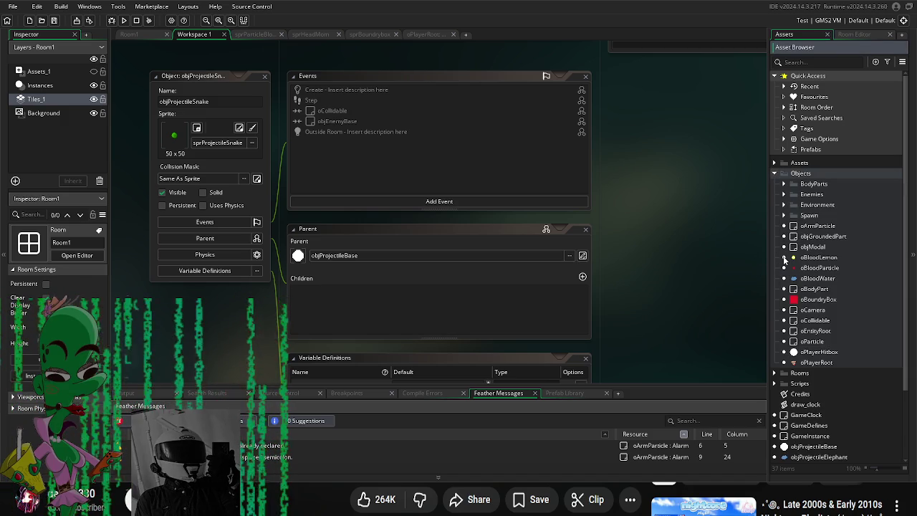
pyautogui.click(784, 206)
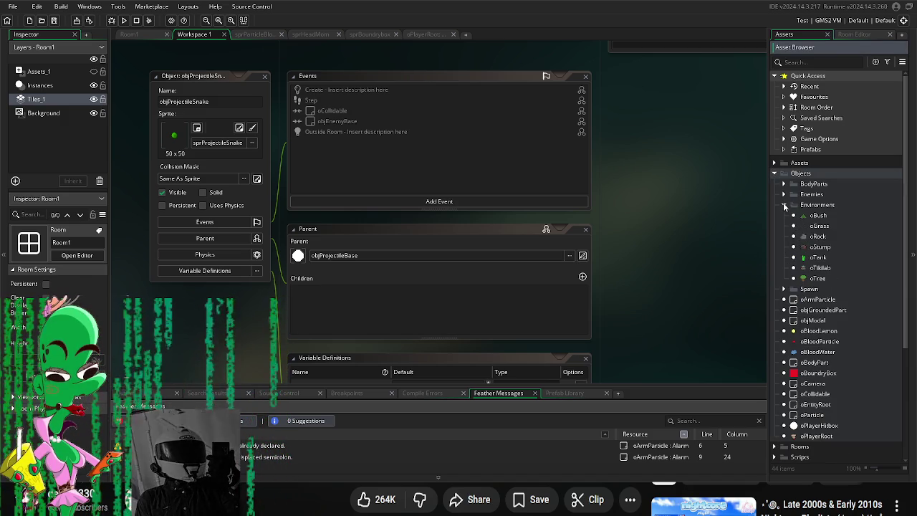
pyautogui.click(784, 195)
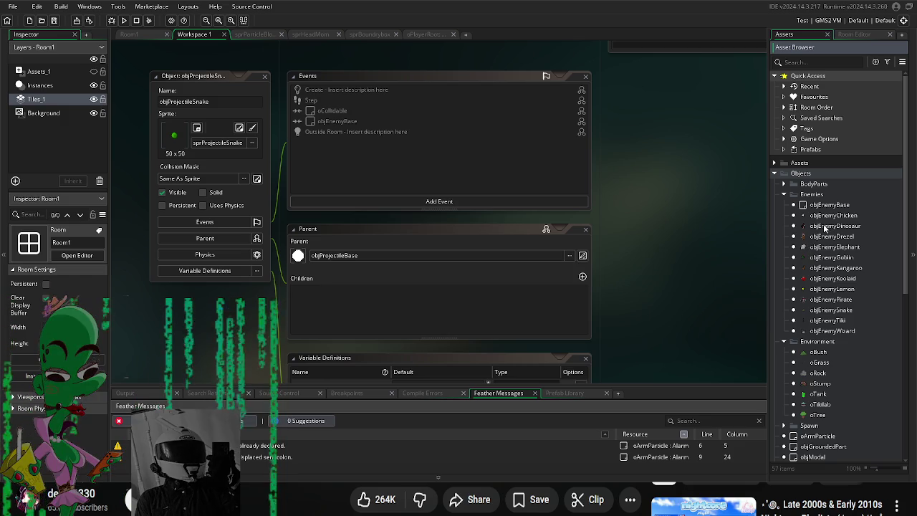
pyautogui.click(844, 290)
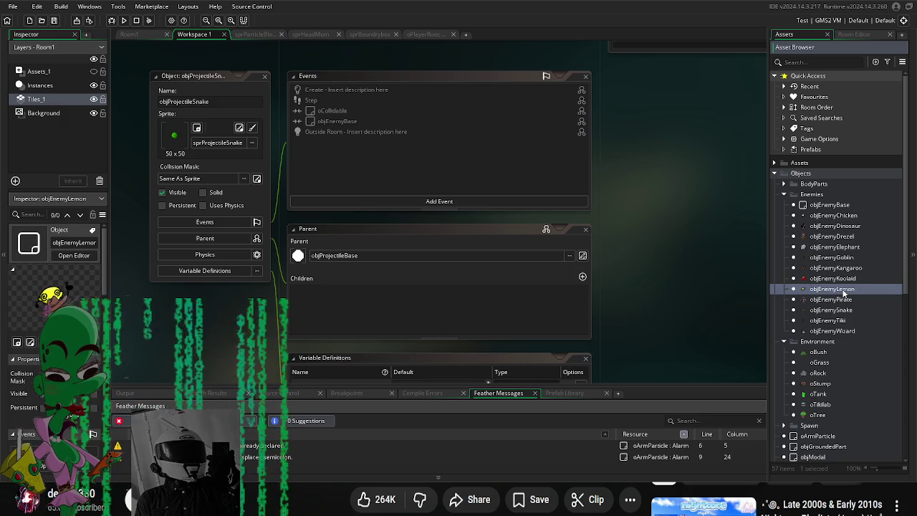
pyautogui.click(784, 194)
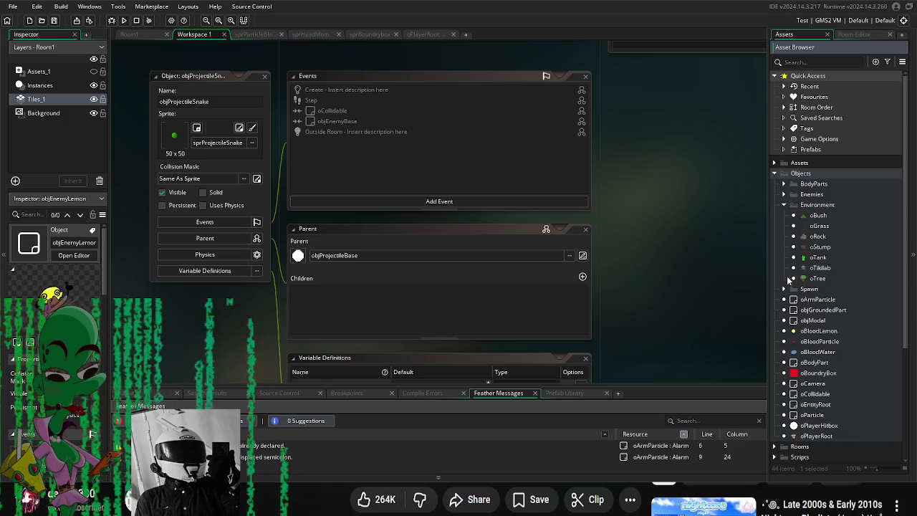
pyautogui.click(784, 206)
# Step: Expand BodyParts > Arms and open the objArmLemon object
pyautogui.moveTo(712, 238); pyautogui.dragTo(692, 221)
pyautogui.scroll(-2, 817, 279)
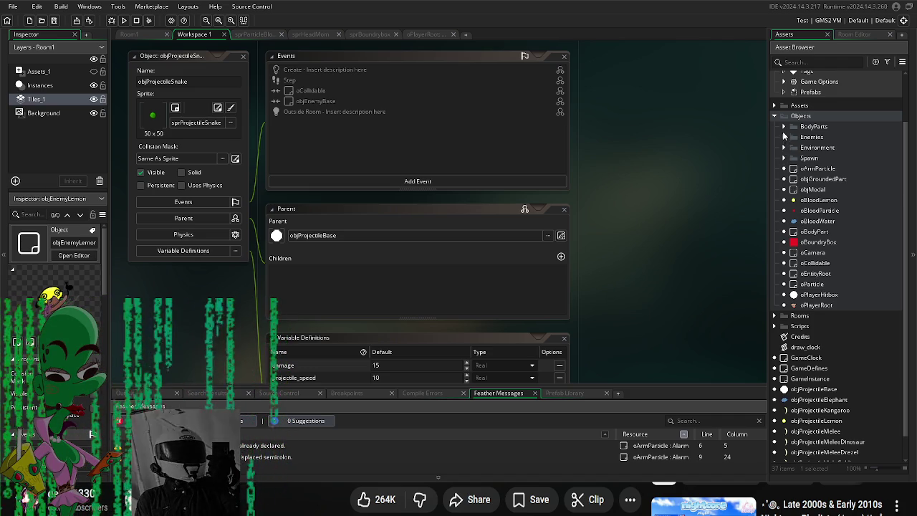
pyautogui.click(785, 136)
pyautogui.click(784, 127)
pyautogui.click(793, 136)
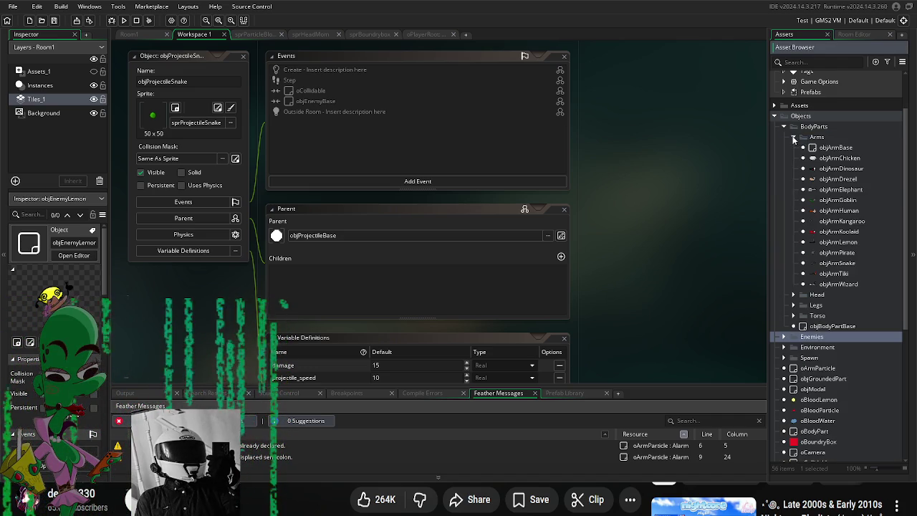
pyautogui.doubleClick(833, 243)
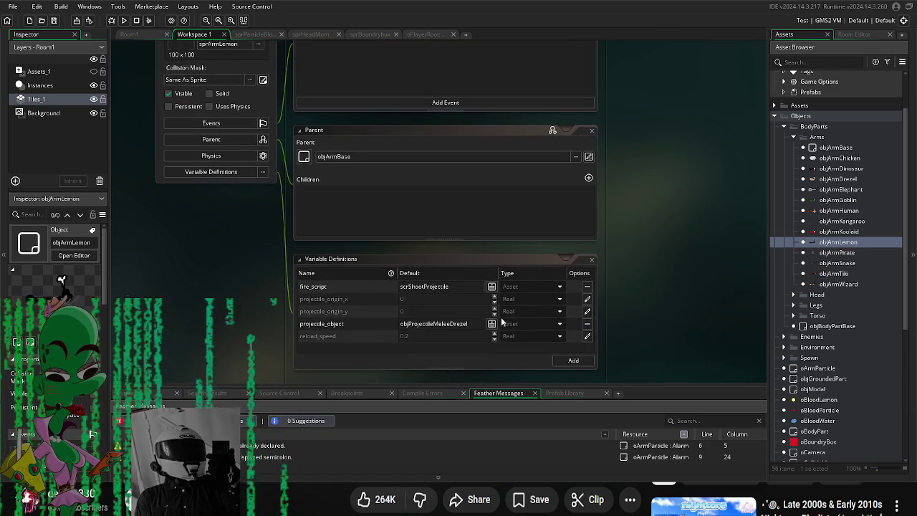
# Step: Override objArmLemon's inherited reload_speed with 0.01 and launch a test run
pyautogui.click(491, 324)
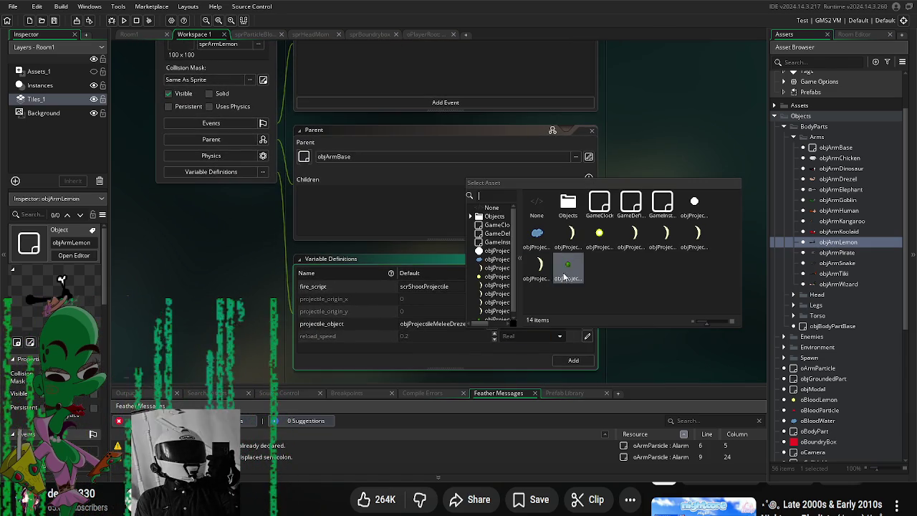
pyautogui.click(635, 360)
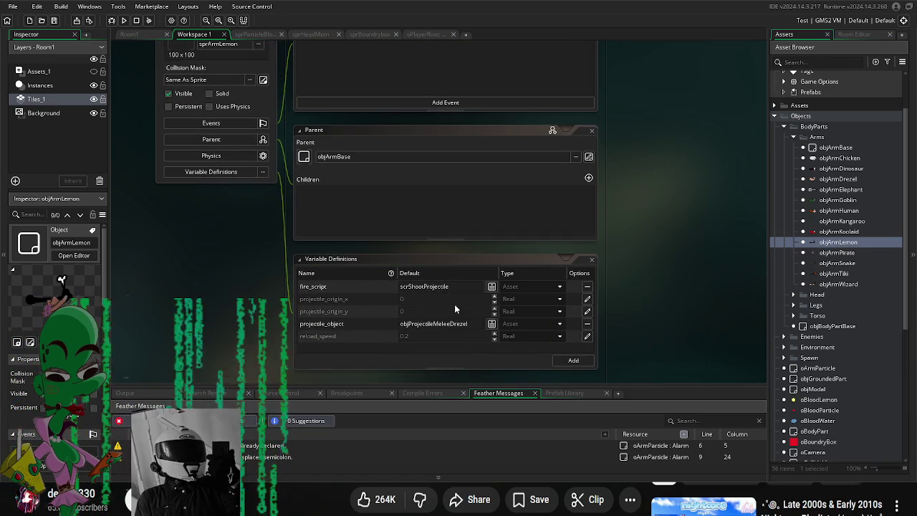
pyautogui.click(587, 336)
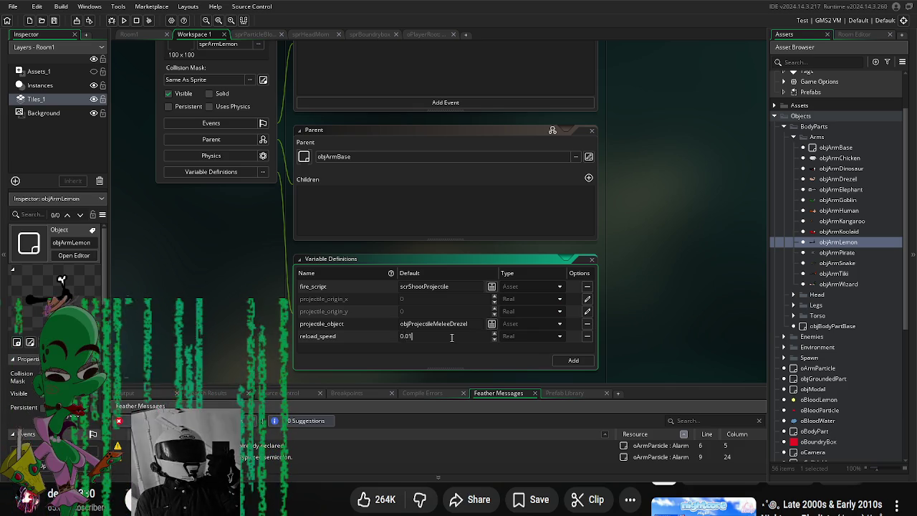
pyautogui.press('F5')
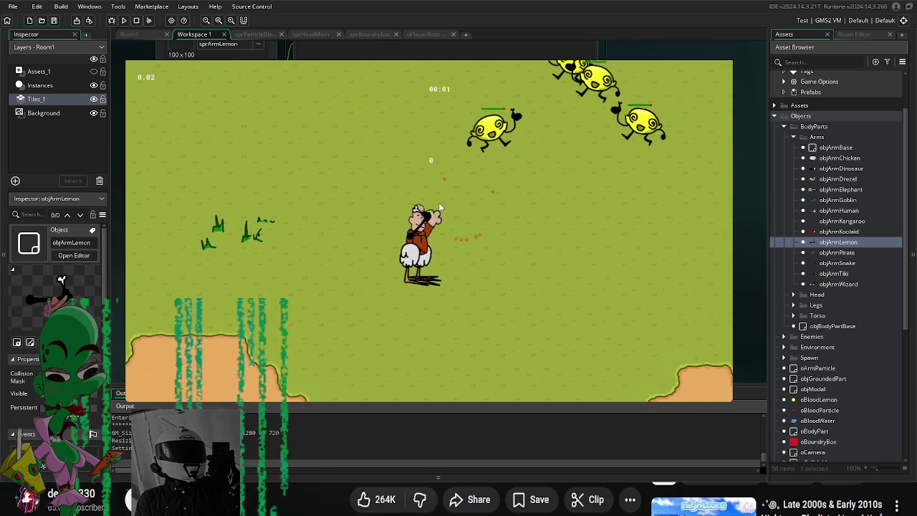
# Step: Walk the player up, left and right with WASD toward the lemon enemies, trees and dirt area
pyautogui.press('w')
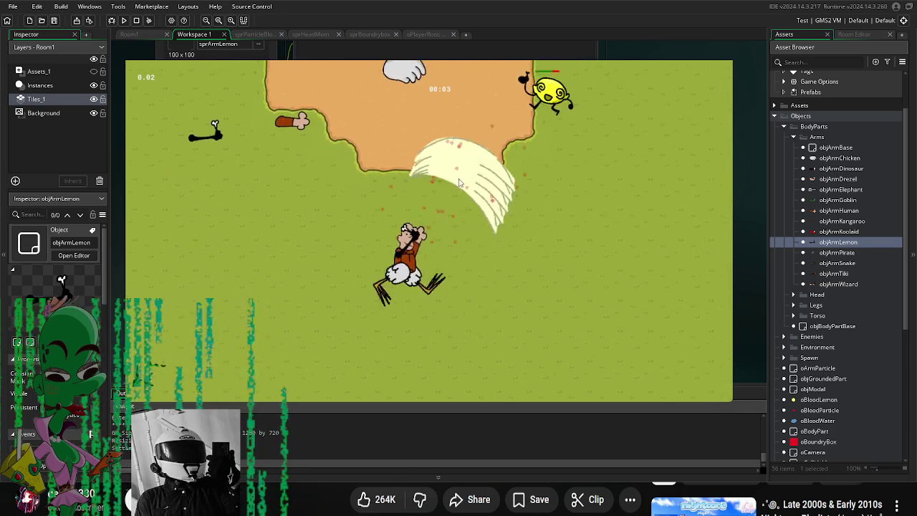
pyautogui.press('d')
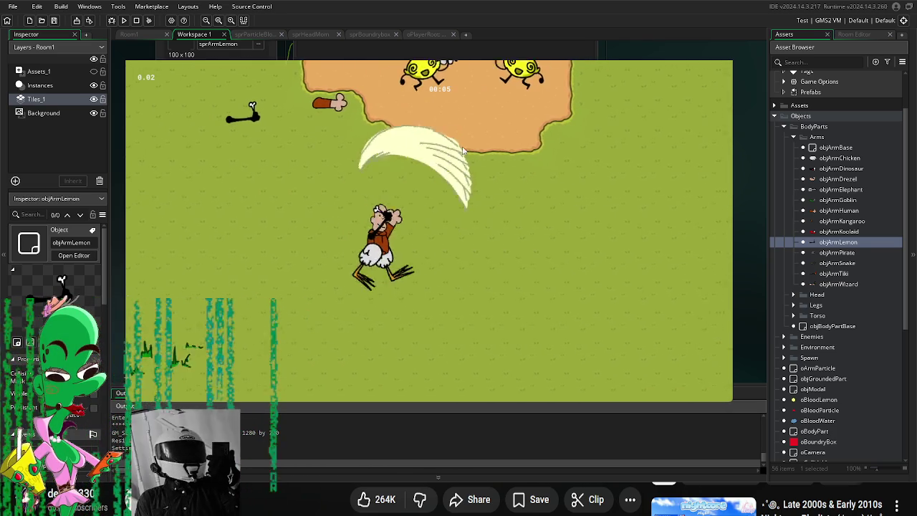
pyautogui.press('w')
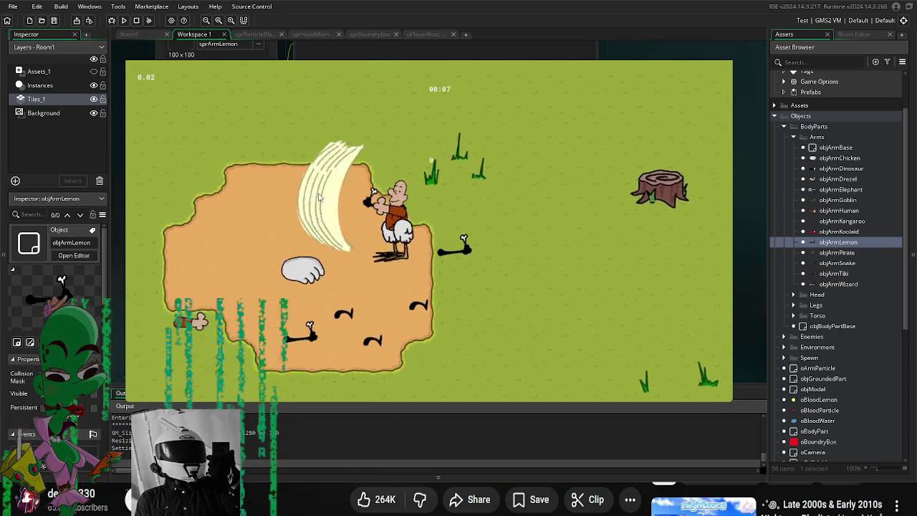
pyautogui.press('a')
pyautogui.press('w')
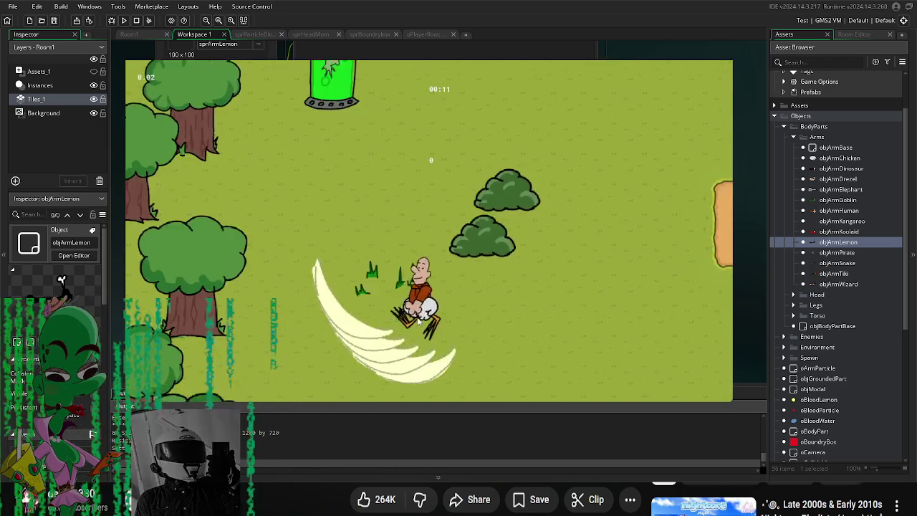
pyautogui.press('d')
pyautogui.press('w')
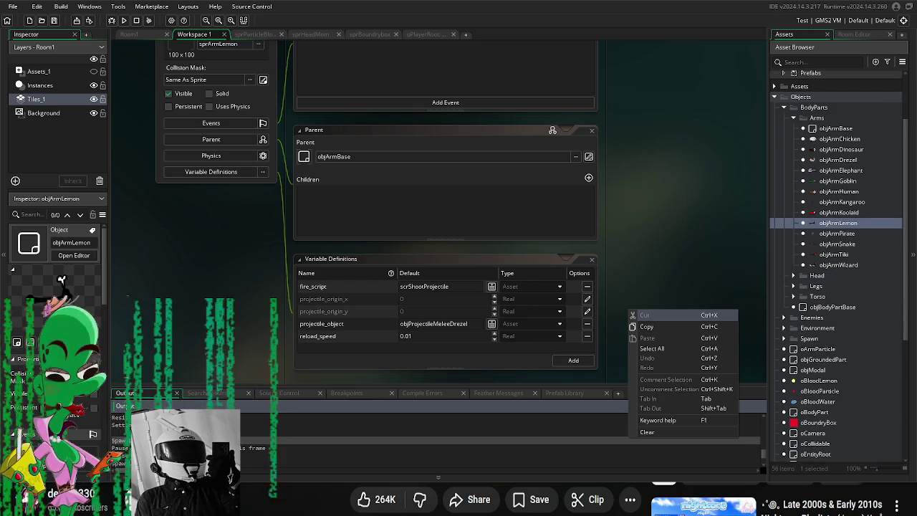
# Step: Collapse the Arms list, expand Enemies and open objEnemyBase
pyautogui.click(709, 282)
pyautogui.scroll(2, 832, 216)
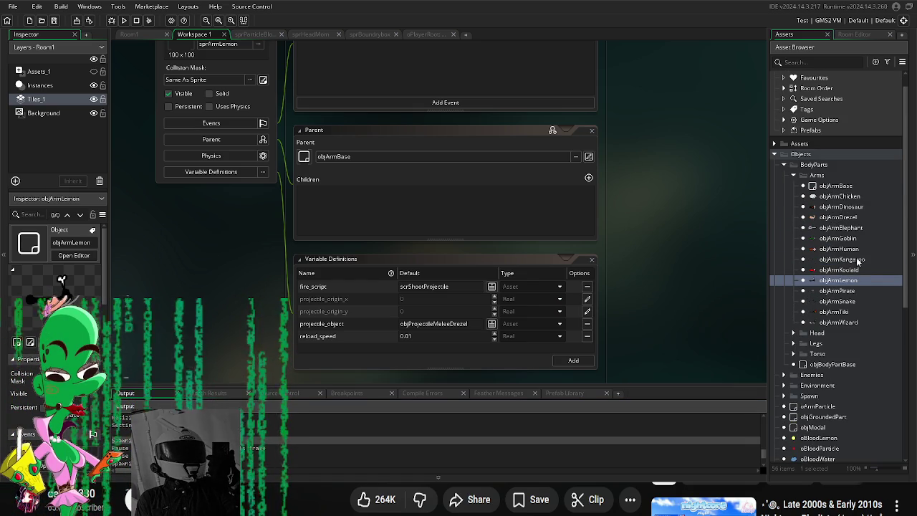
pyautogui.click(794, 176)
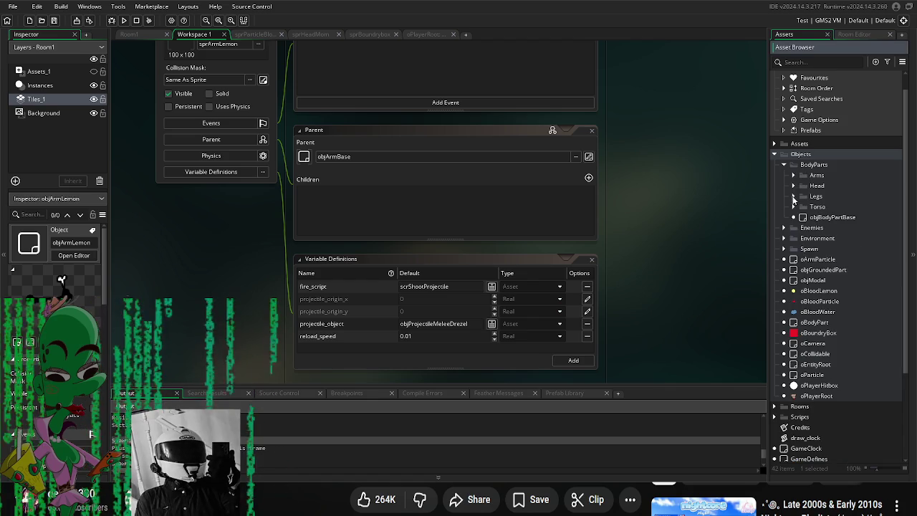
pyautogui.click(784, 228)
pyautogui.doubleClick(829, 238)
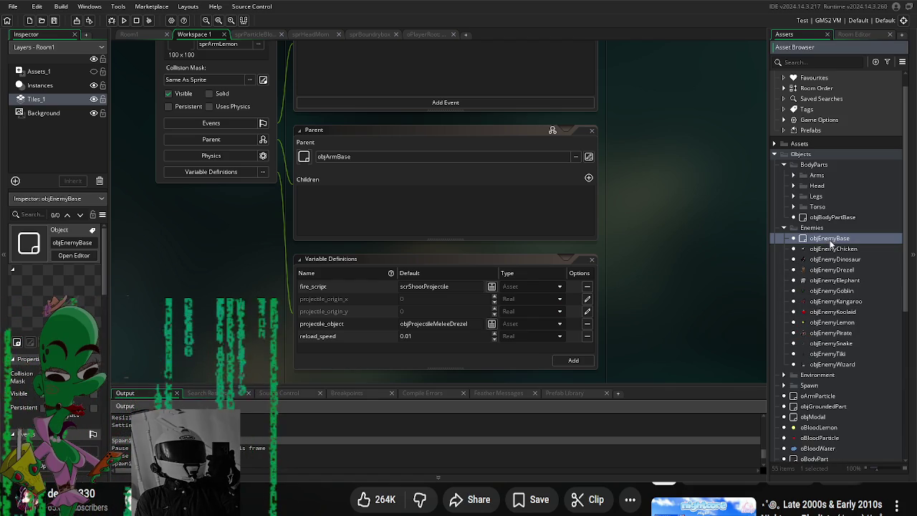
# Step: Display objEnemyBase's Destroy event code in a widened code window
pyautogui.scroll(-2, 566, 340)
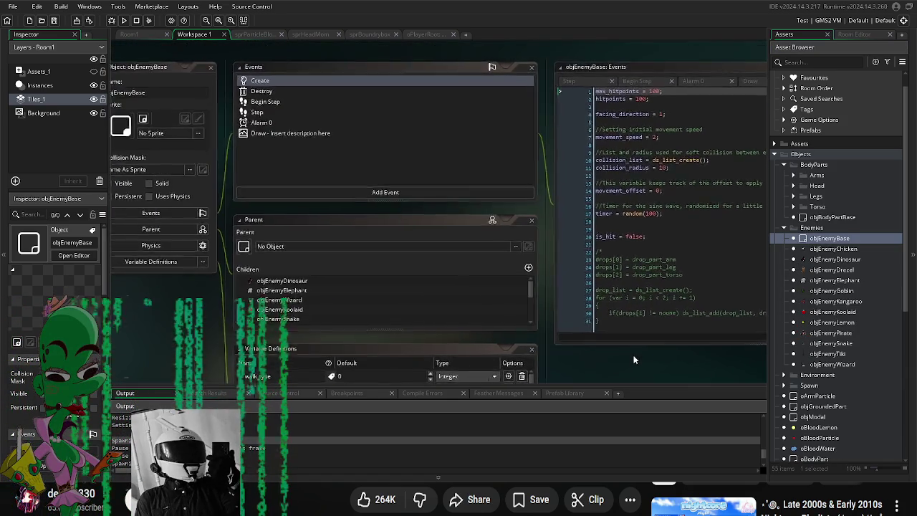
pyautogui.scroll(-1, 502, 344)
pyautogui.moveTo(592, 368); pyautogui.dragTo(581, 256)
pyautogui.scroll(5, 523, 347)
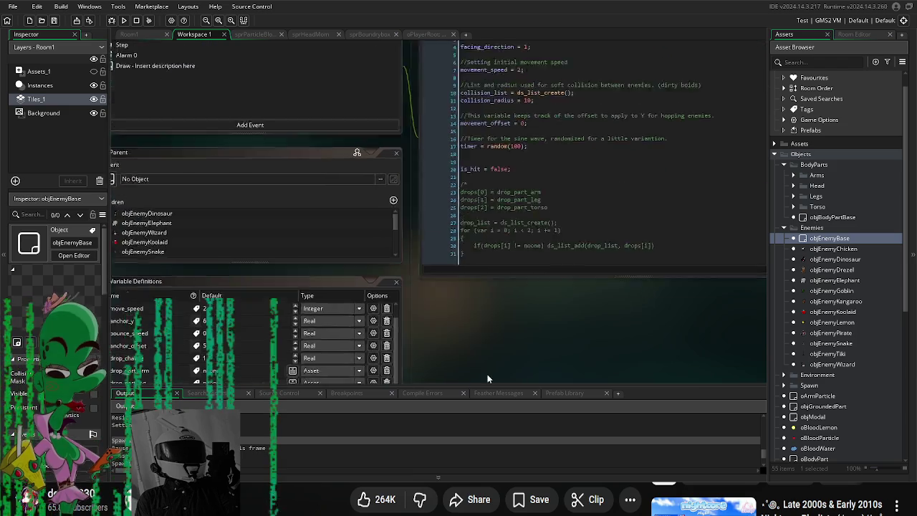
pyautogui.hscroll(-3, 340, 225)
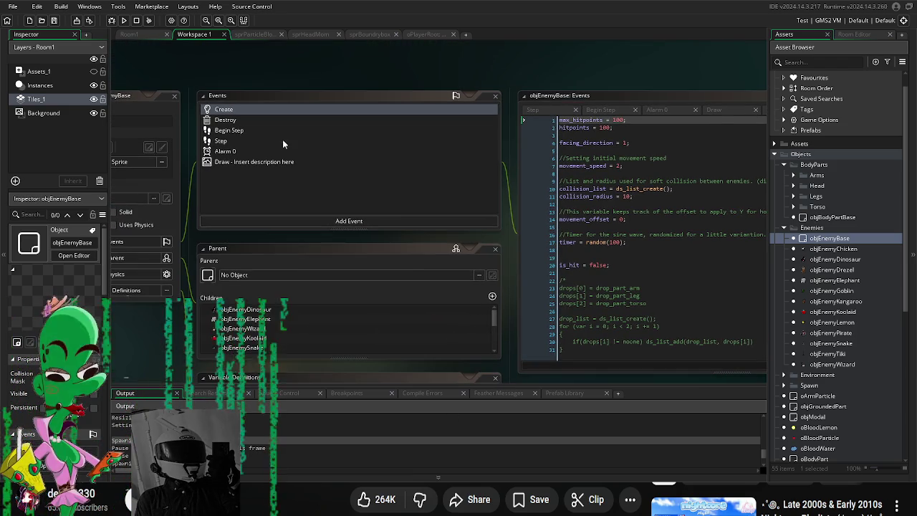
pyautogui.click(244, 140)
pyautogui.click(246, 120)
pyautogui.moveTo(517, 250)
pyautogui.mouseDown()
pyautogui.moveTo(384, 267)
pyautogui.moveTo(345, 236)
pyautogui.mouseUp()
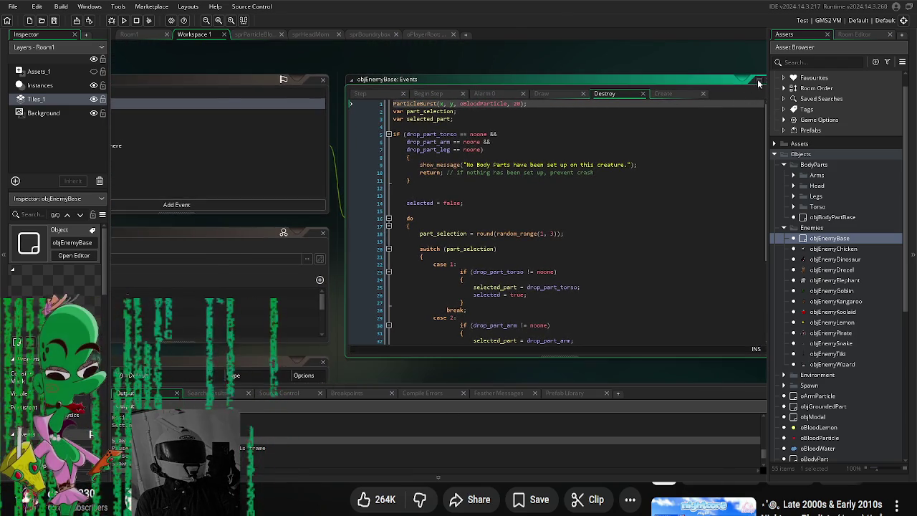
# Step: Maximise the Destroy code and add empty if parentheses after the variable declarations
pyautogui.click(759, 79)
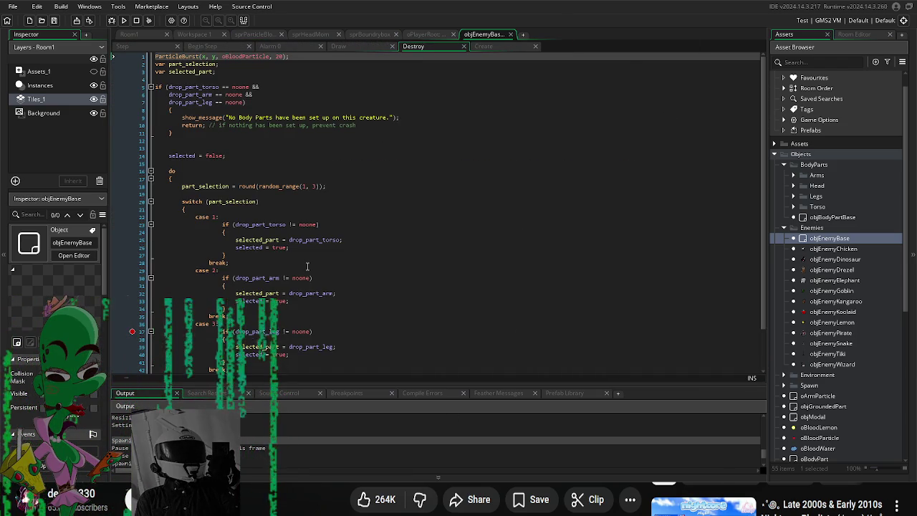
pyautogui.scroll(-2, 307, 267)
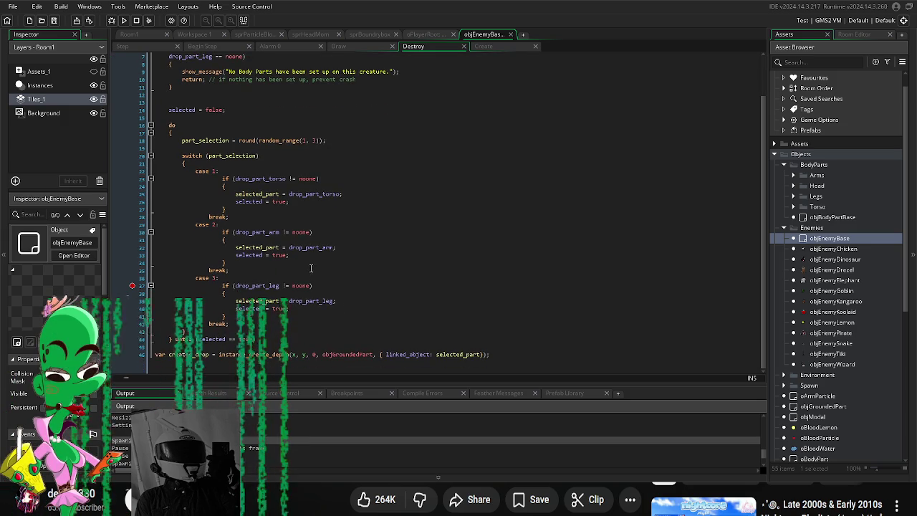
pyautogui.scroll(2, 310, 274)
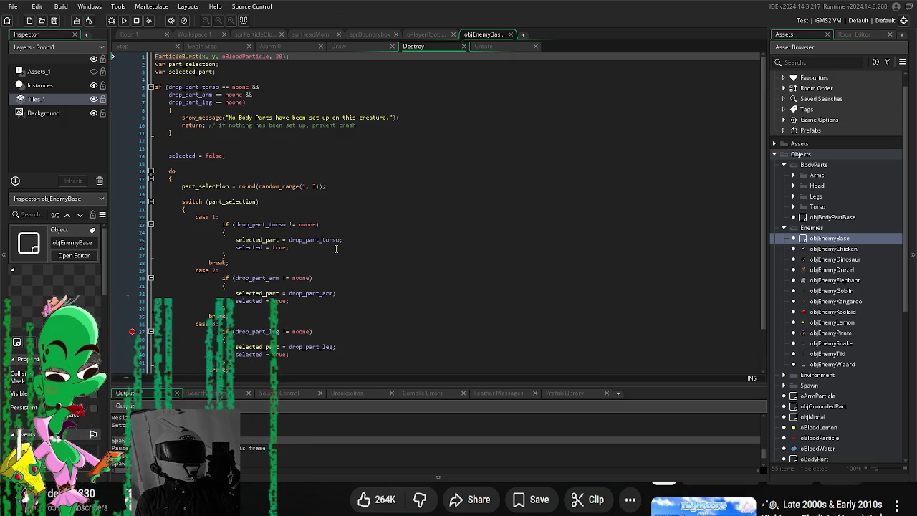
pyautogui.click(305, 70)
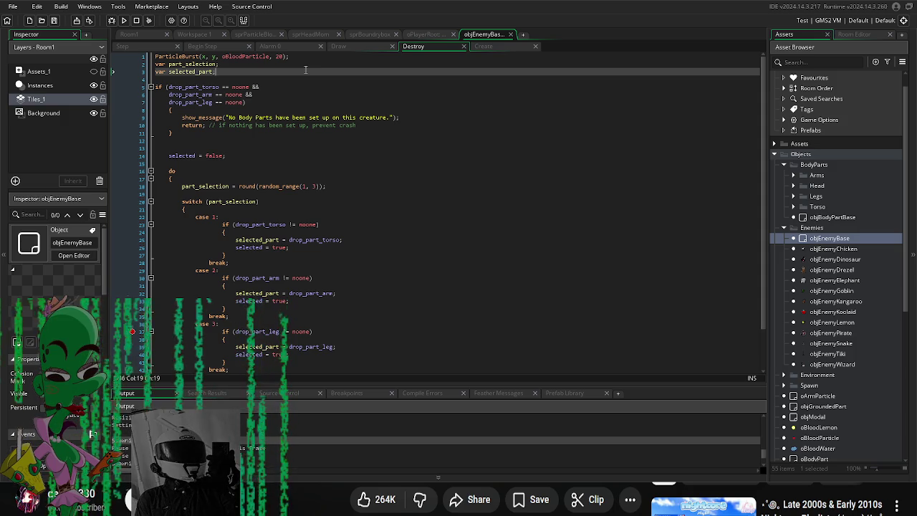
pyautogui.press('Return')
pyautogui.press('Return')
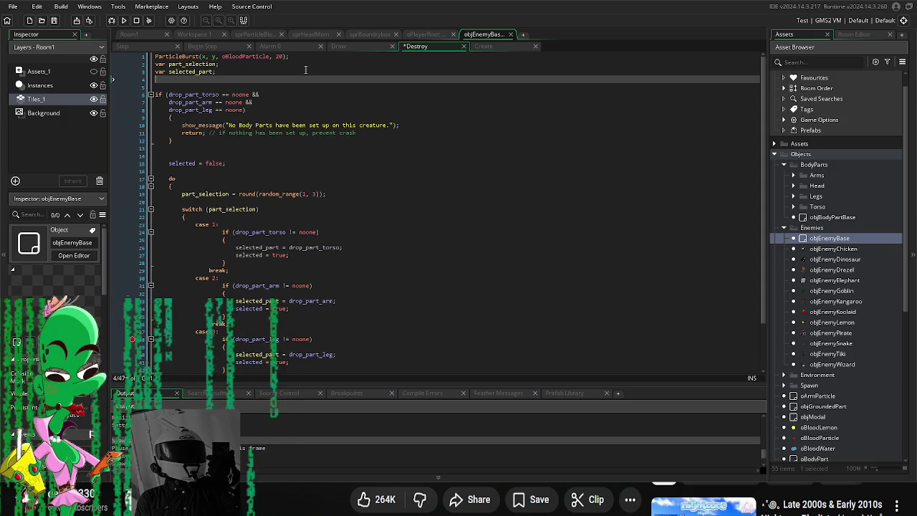
pyautogui.write('if()')
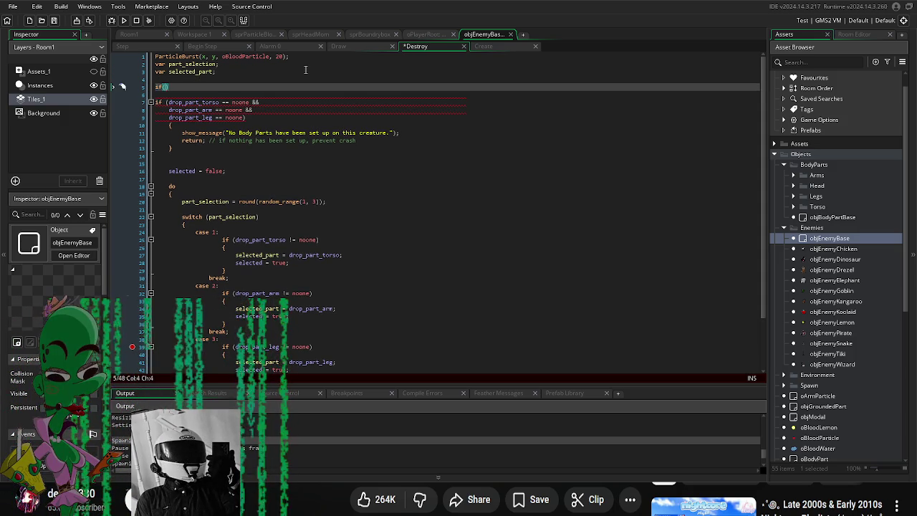
pyautogui.press('Up')
pyautogui.press('Up')
pyautogui.press('Up')
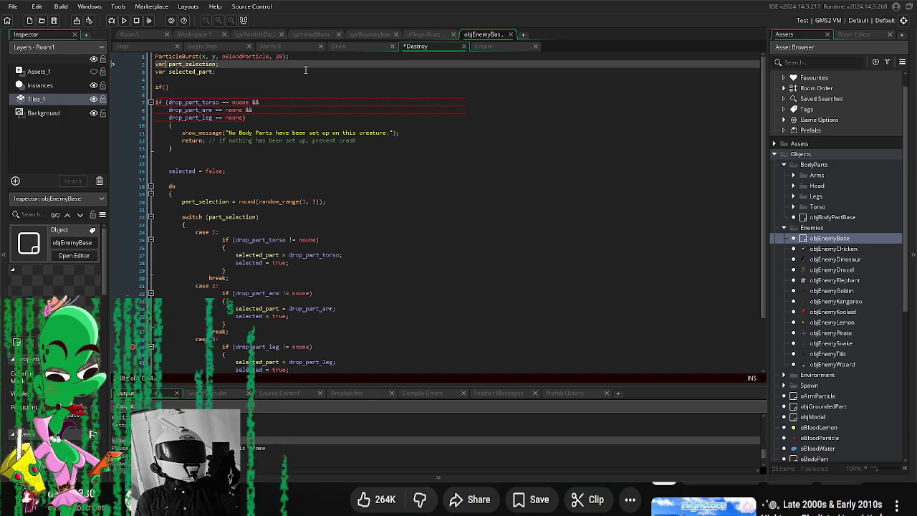
pyautogui.press('Return')
pyautogui.press('Return')
pyautogui.write('r drop_chance = d')
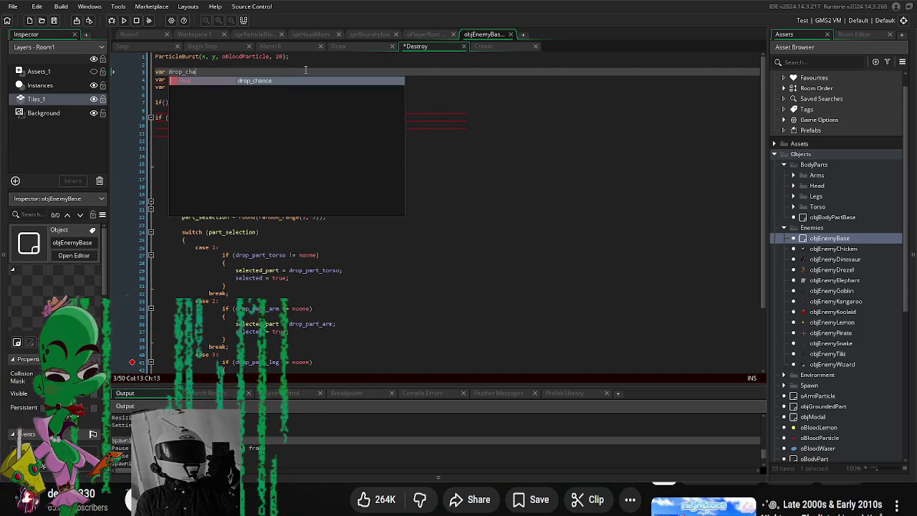
pyautogui.write('rop')
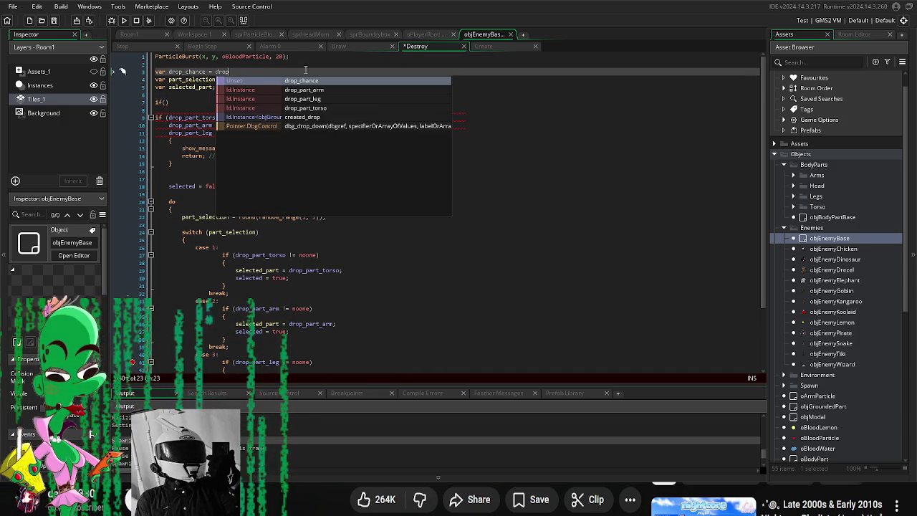
pyautogui.press('BackSpace')
pyautogui.press('BackSpace')
pyautogui.press('BackSpace')
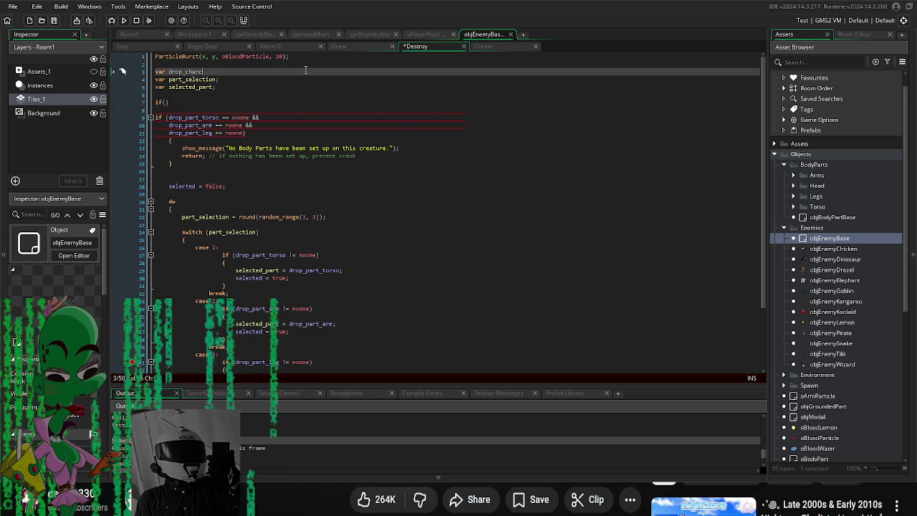
pyautogui.press('BackSpace')
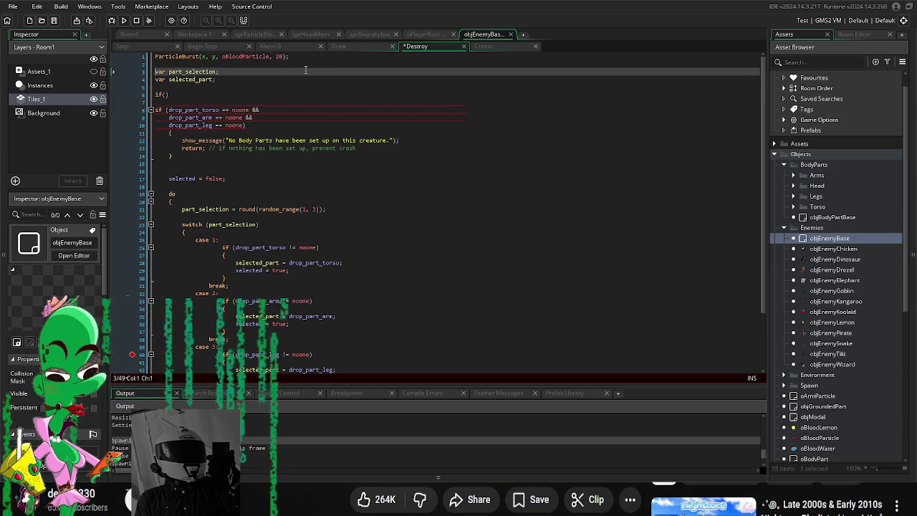
# Step: Declare var _drop = random(100); above the drop check
pyautogui.press('Down')
pyautogui.press('Down')
pyautogui.press('Down')
pyautogui.press('Right')
pyautogui.press('Right')
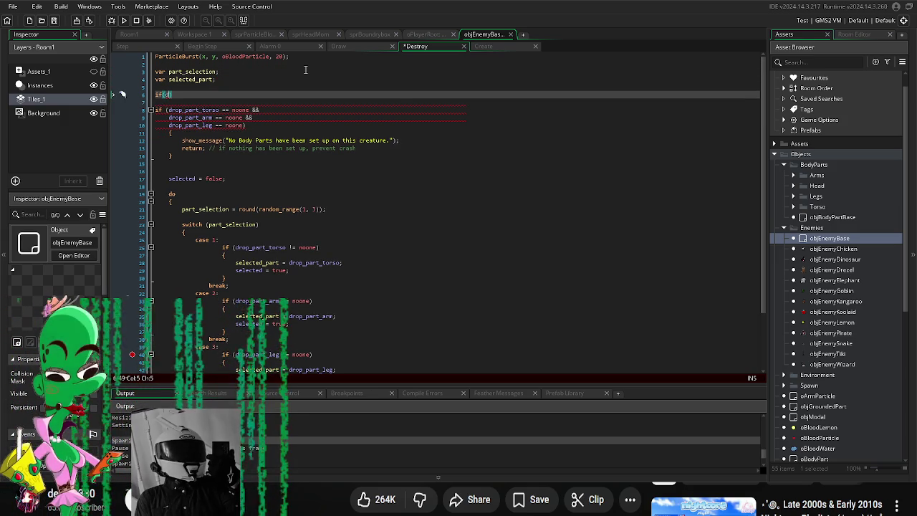
pyautogui.write('r')
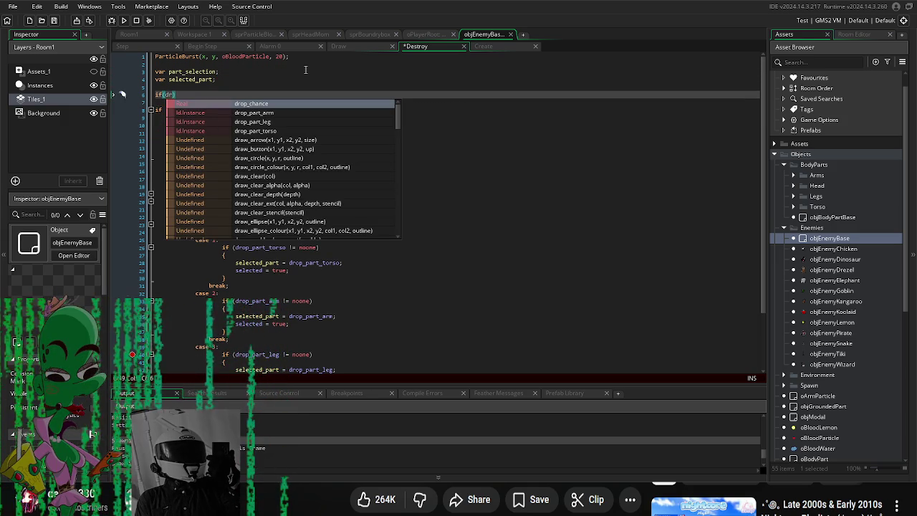
pyautogui.press('BackSpace')
pyautogui.press('BackSpace')
pyautogui.press('Up')
pyautogui.press('Up')
pyautogui.press('Up')
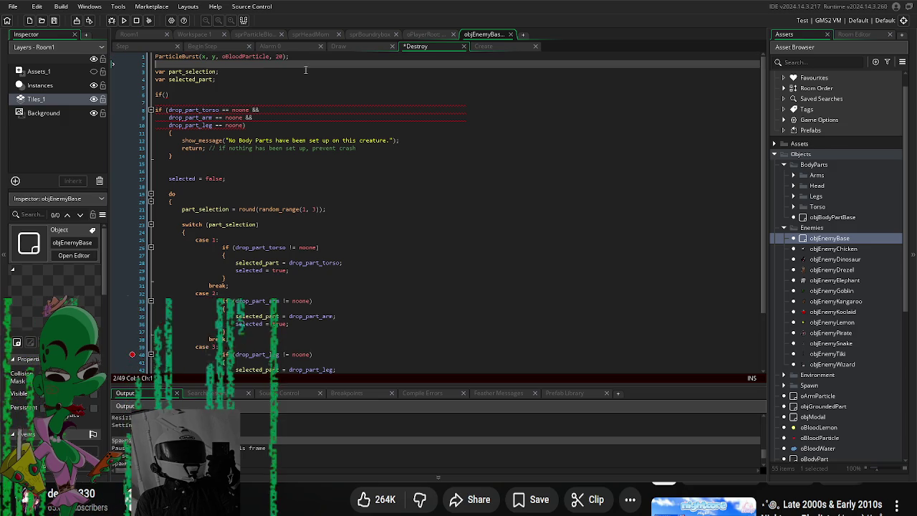
pyautogui.press('Return')
pyautogui.write('var drop')
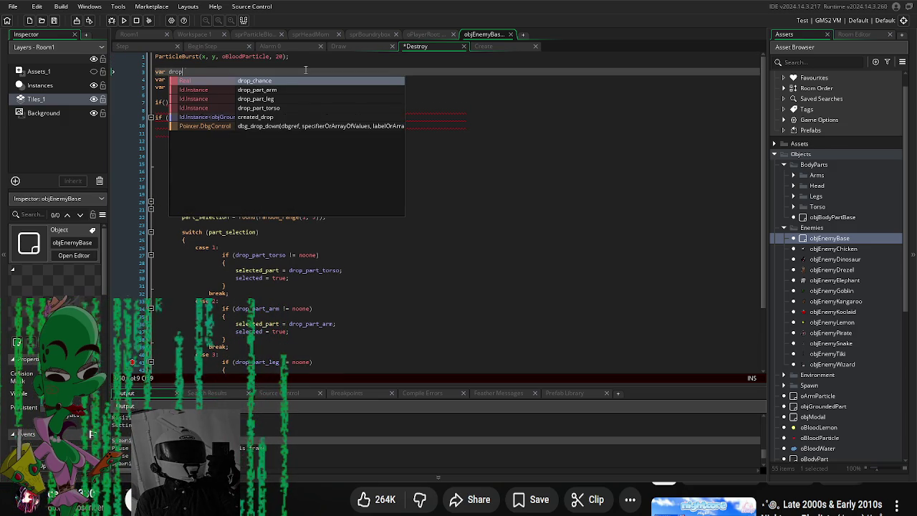
pyautogui.write('_ch')
pyautogui.press('BackSpace')
pyautogui.press('BackSpace')
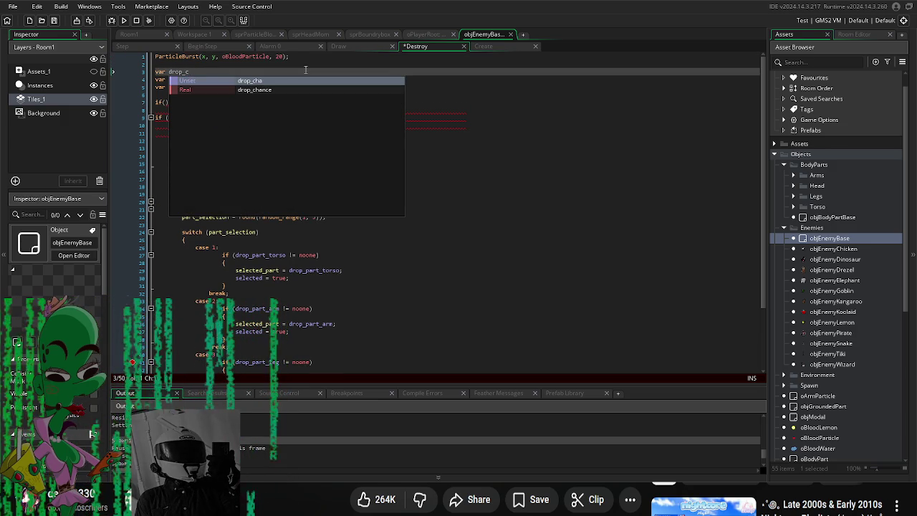
pyautogui.press('BackSpace')
pyautogui.press('BackSpace')
pyautogui.press('BackSpace')
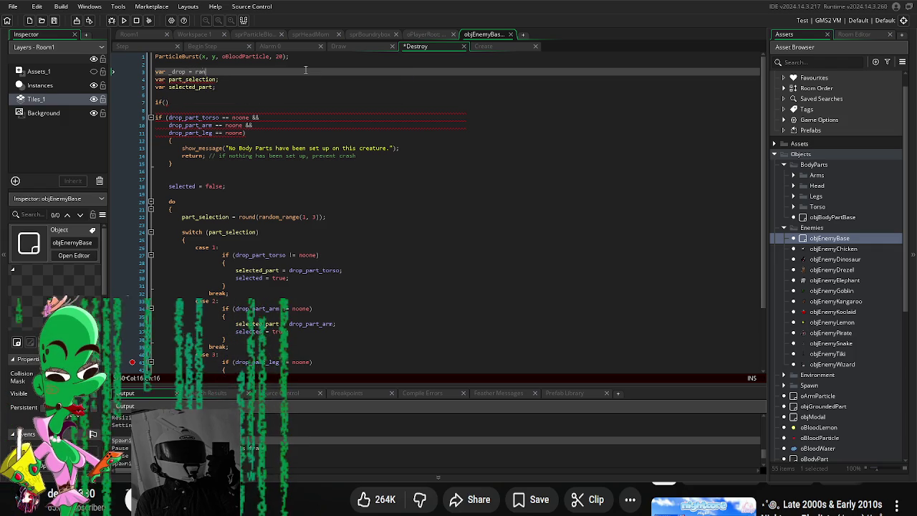
pyautogui.write('ndom()')
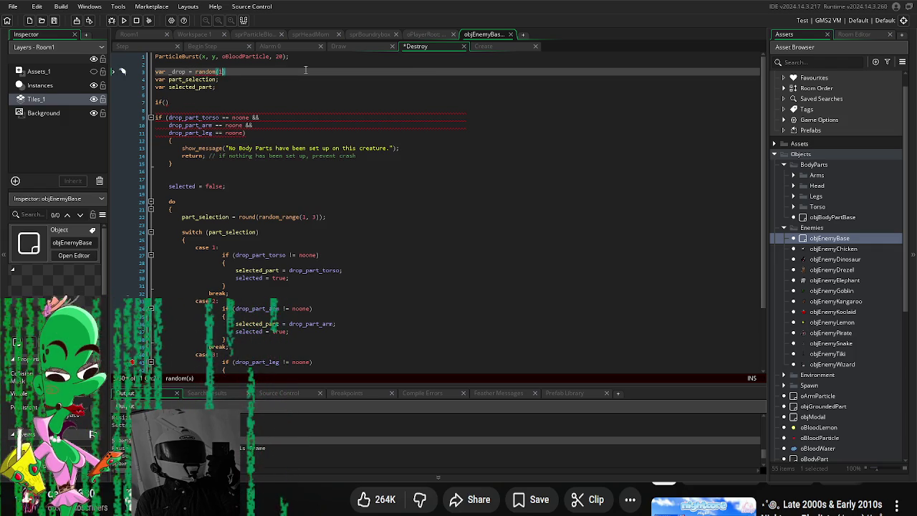
pyautogui.write('100')
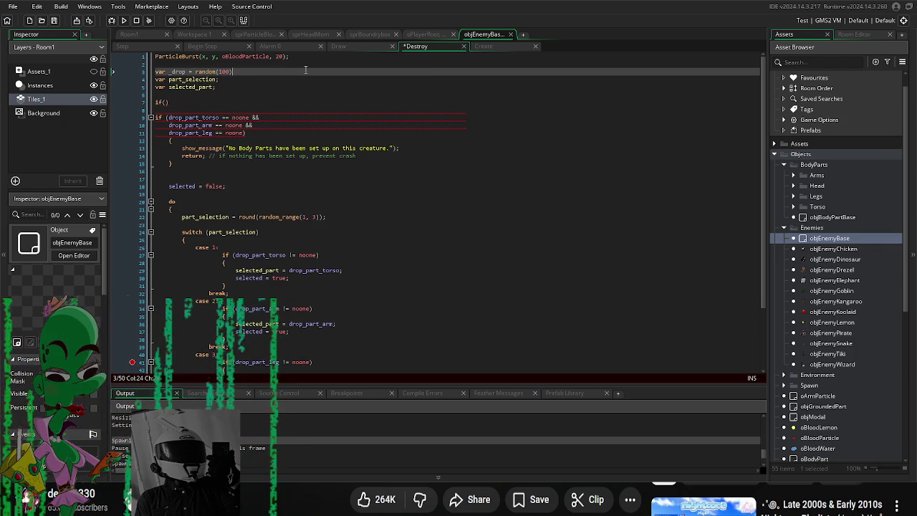
pyautogui.write(';')
# Step: Fill the if condition with drop_chance <= _drop, add a trailing line, and reopen objEnemyBase
pyautogui.press('Down')
pyautogui.press('Down')
pyautogui.press('Down')
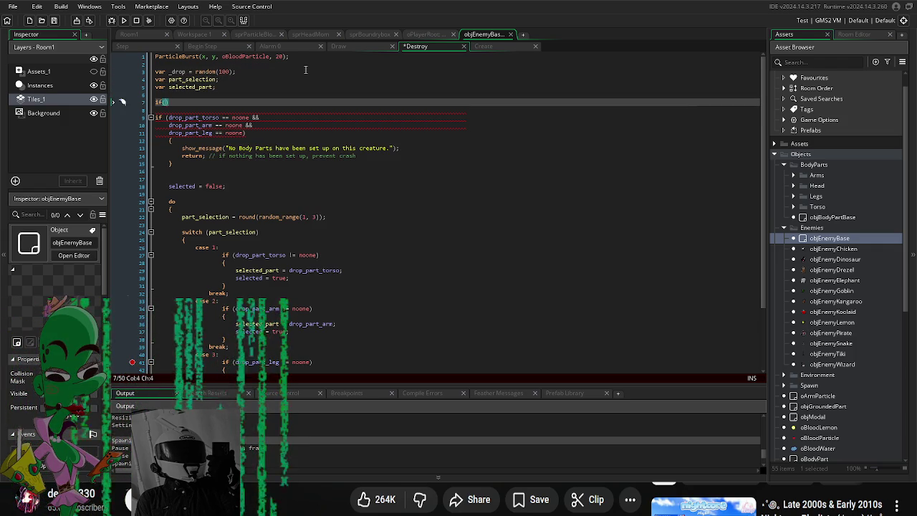
pyautogui.press('Right')
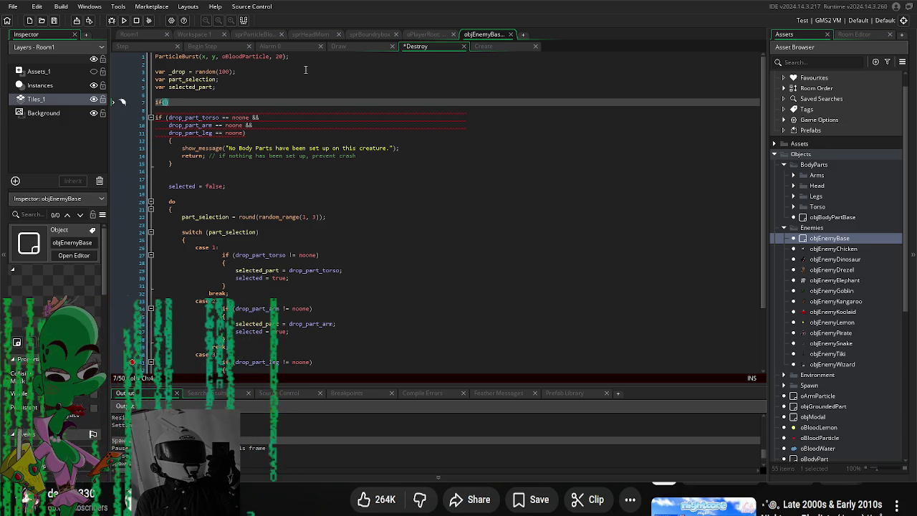
pyautogui.write('_drop <')
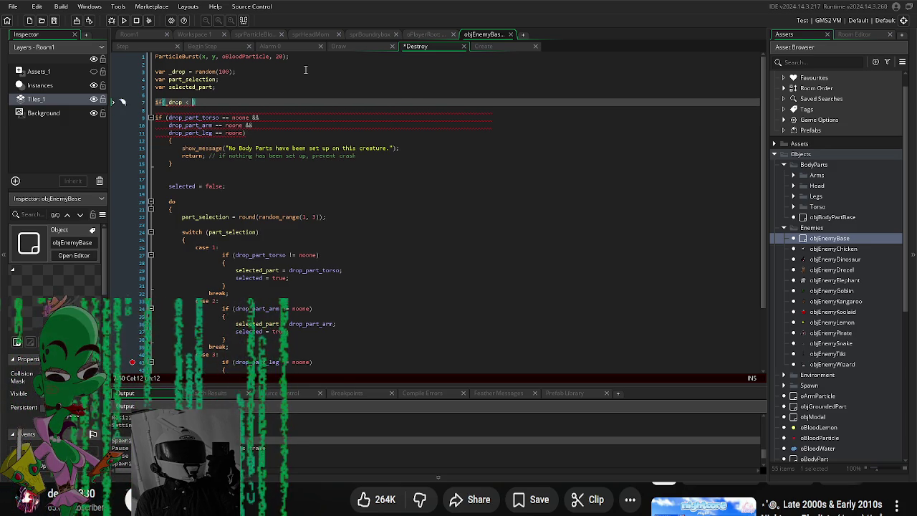
pyautogui.press('BackSpace')
pyautogui.press('BackSpace')
pyautogui.press('BackSpace')
pyautogui.write('rop_chanc')
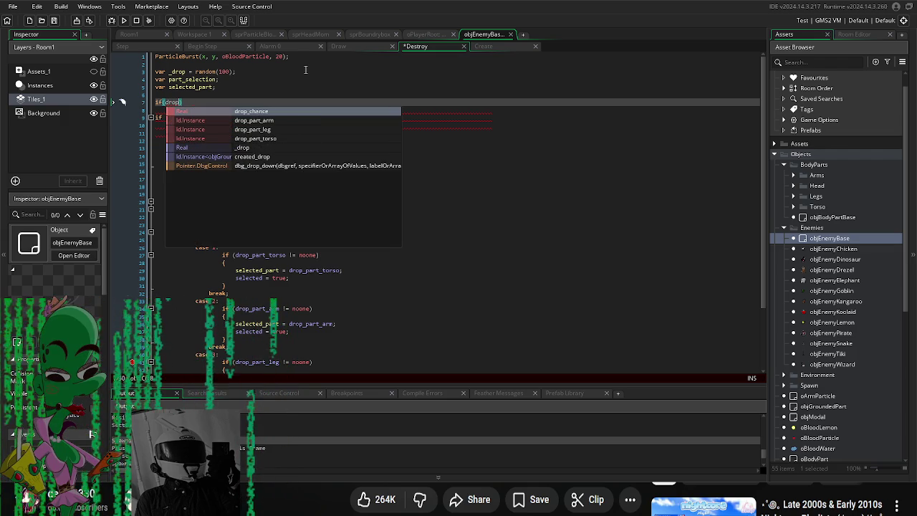
pyautogui.write('e ')
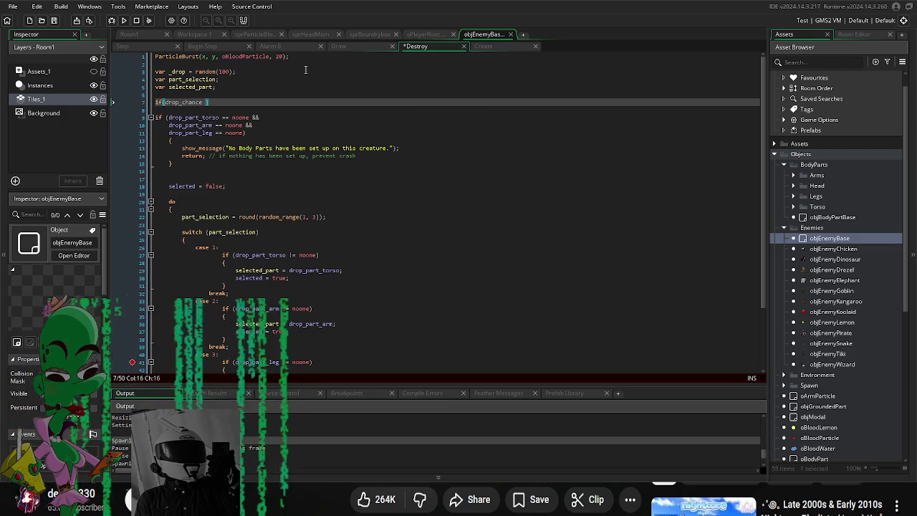
pyautogui.write('<= _drop')
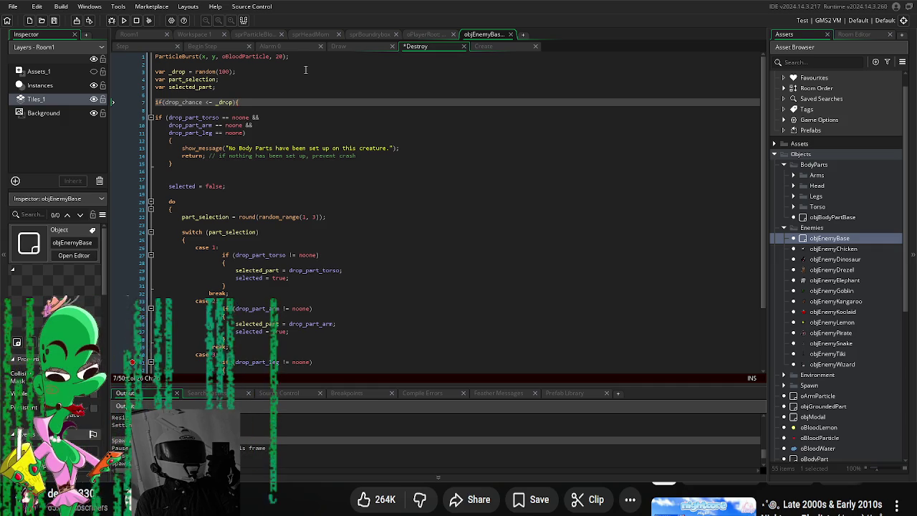
pyautogui.scroll(-3, 305, 70)
pyautogui.click(551, 359)
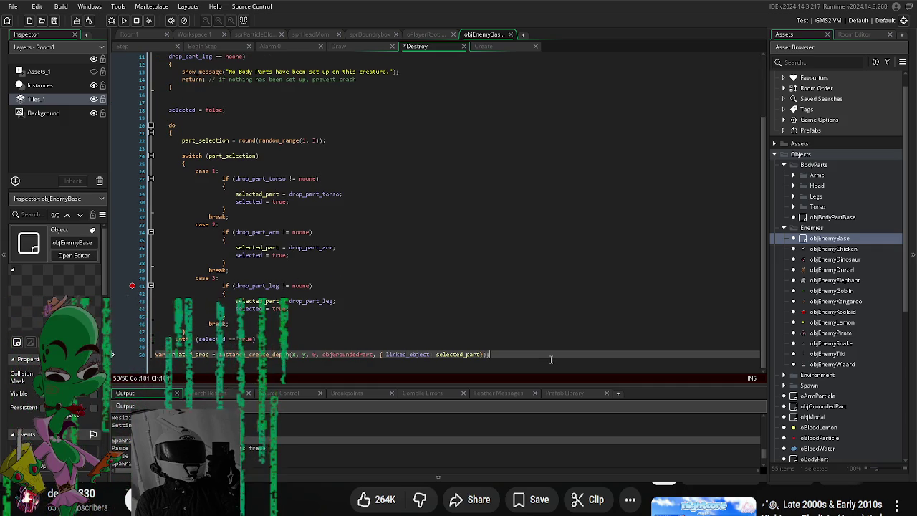
pyautogui.press('Return')
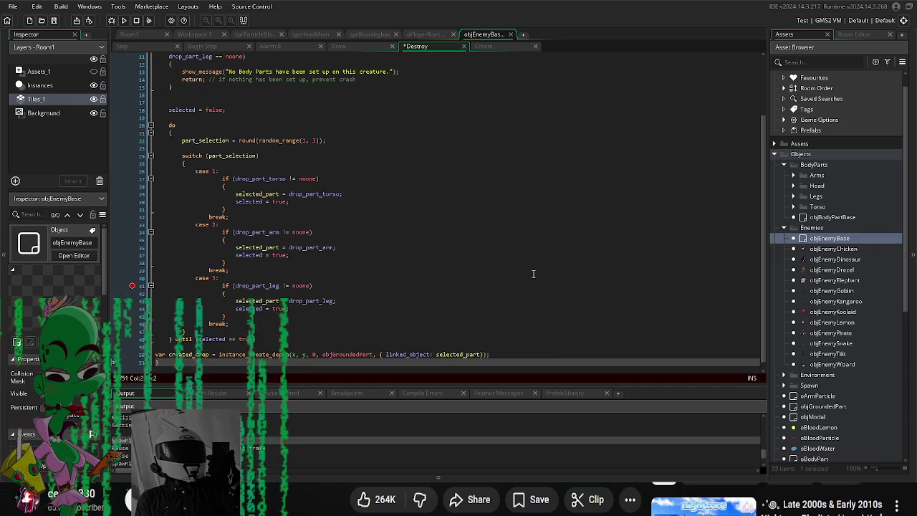
pyautogui.click(532, 274)
pyautogui.scroll(3, 530, 277)
pyautogui.doubleClick(840, 237)
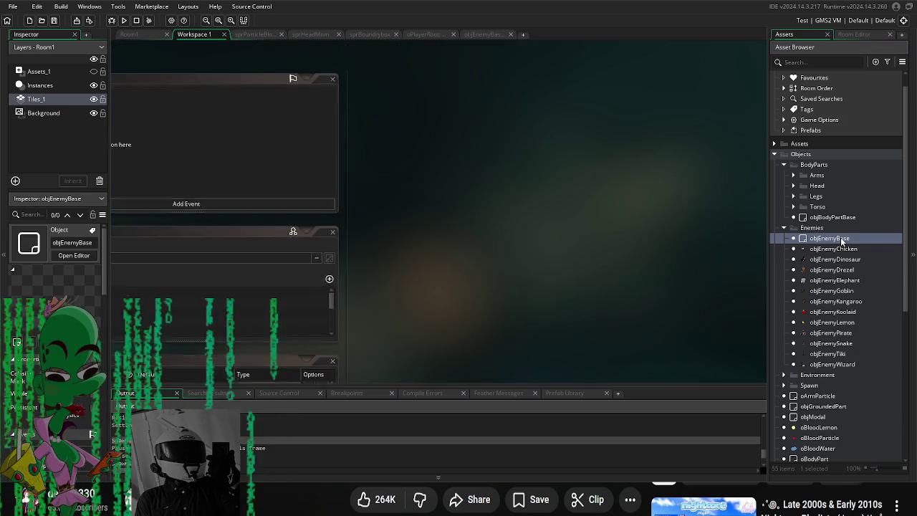
# Step: Set objEnemyBase's drop_chance default to 2 and launch the game
pyautogui.doubleClick(380, 321)
pyautogui.write('2')
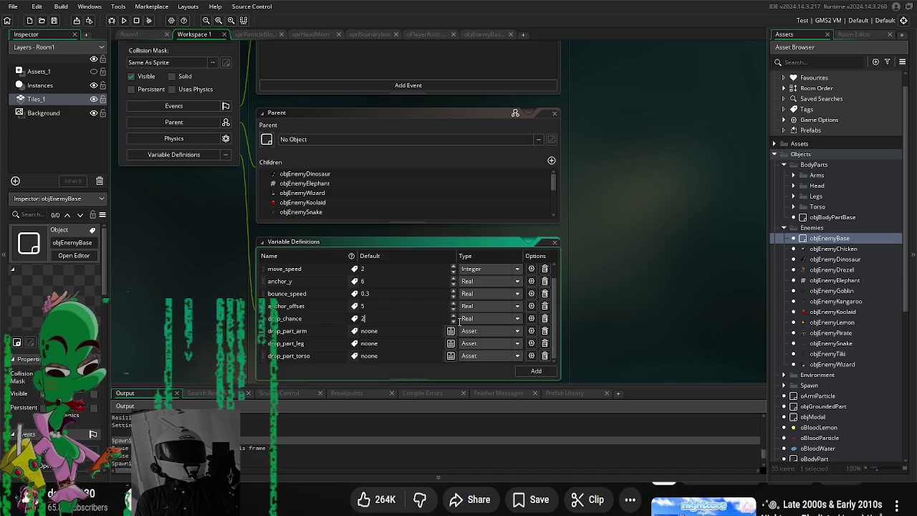
pyautogui.press('F5')
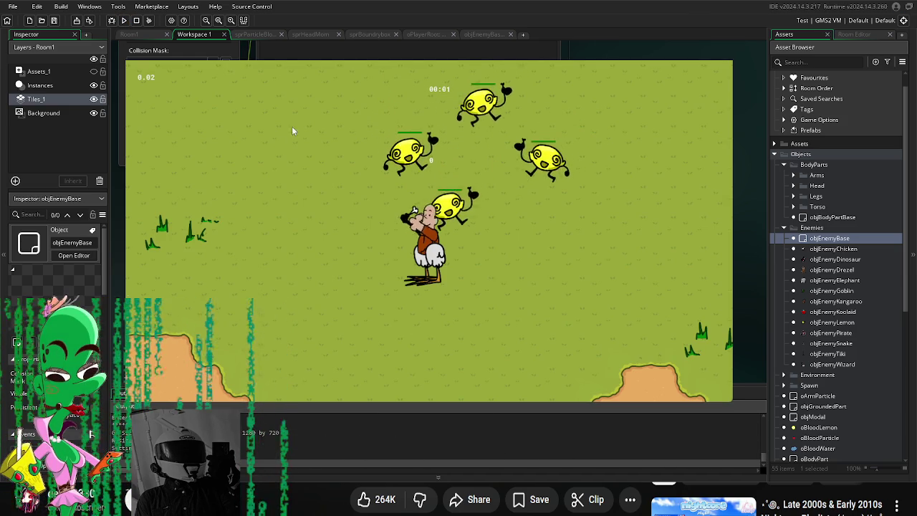
# Step: Play-test by moving the player around with WASD and slashing at the lemon enemies
pyautogui.press('a')
pyautogui.click(491, 140)
pyautogui.press('w')
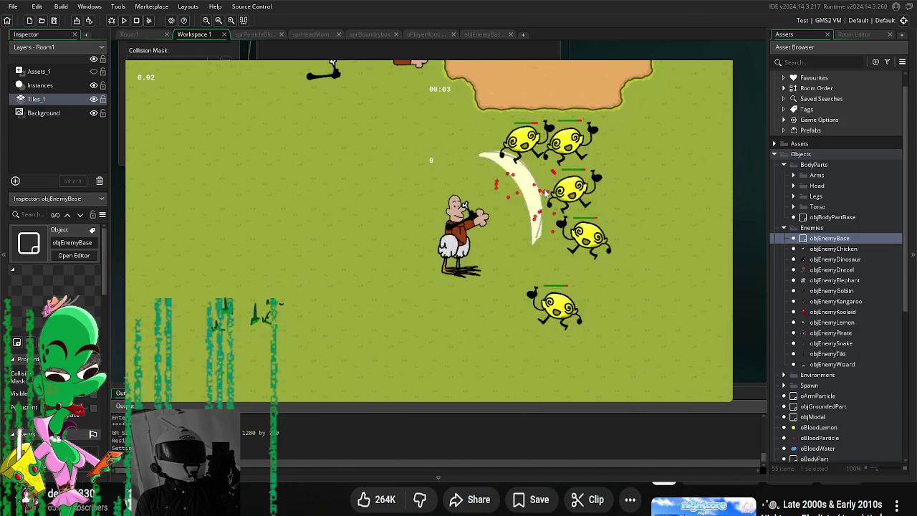
pyautogui.press('d')
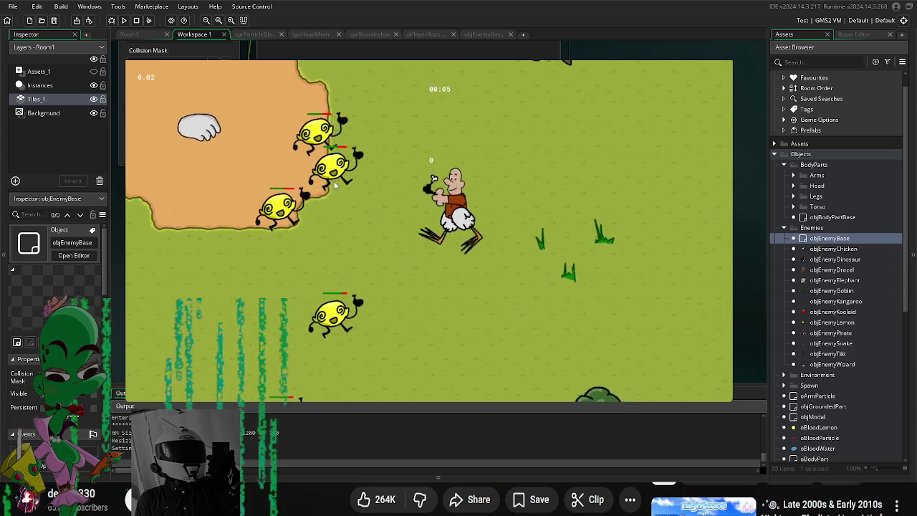
pyautogui.click(324, 231)
pyautogui.click(348, 301)
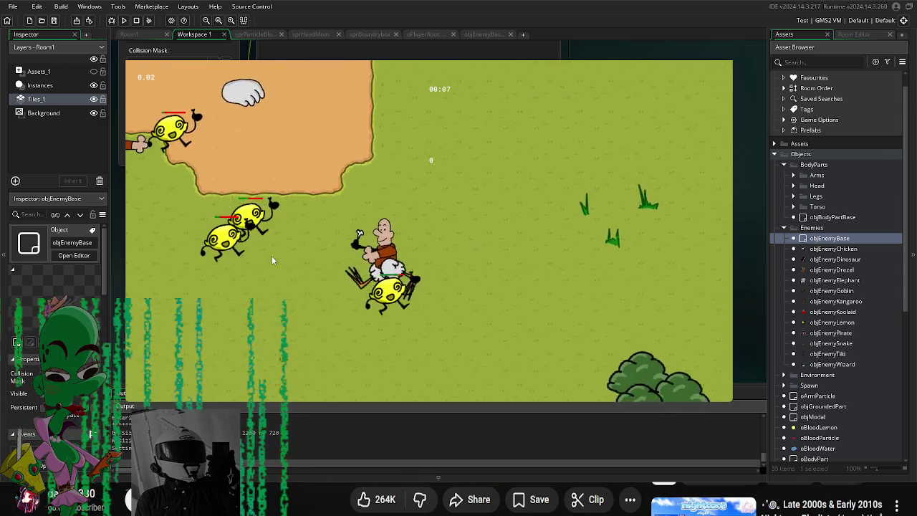
pyautogui.click(378, 143)
pyautogui.press('a')
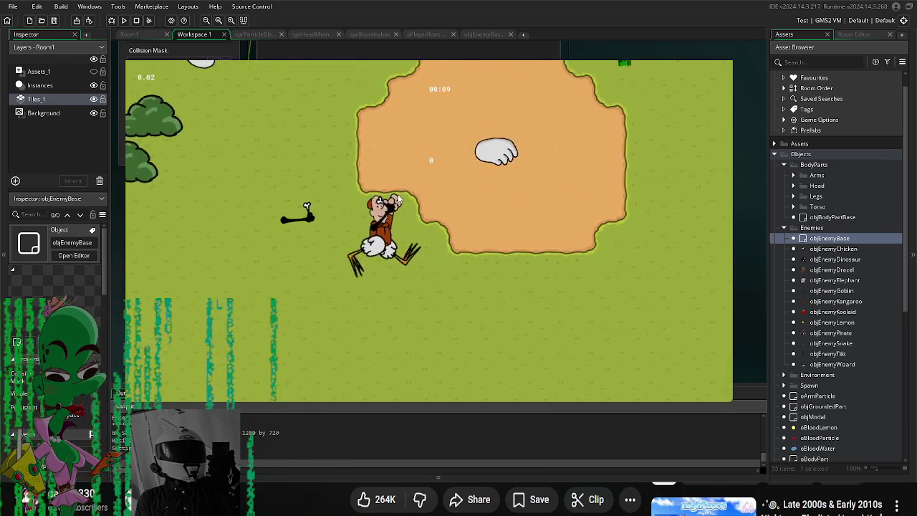
pyautogui.click(380, 210)
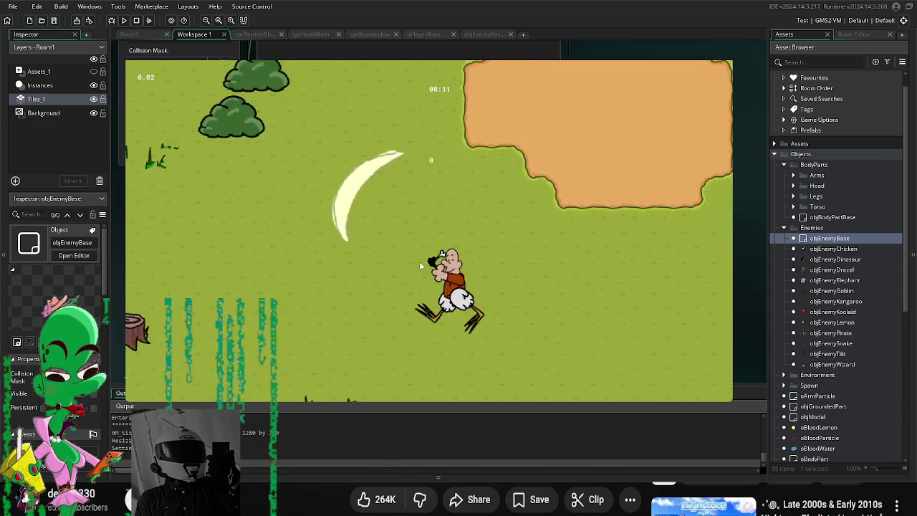
pyautogui.press('d')
pyautogui.press('s')
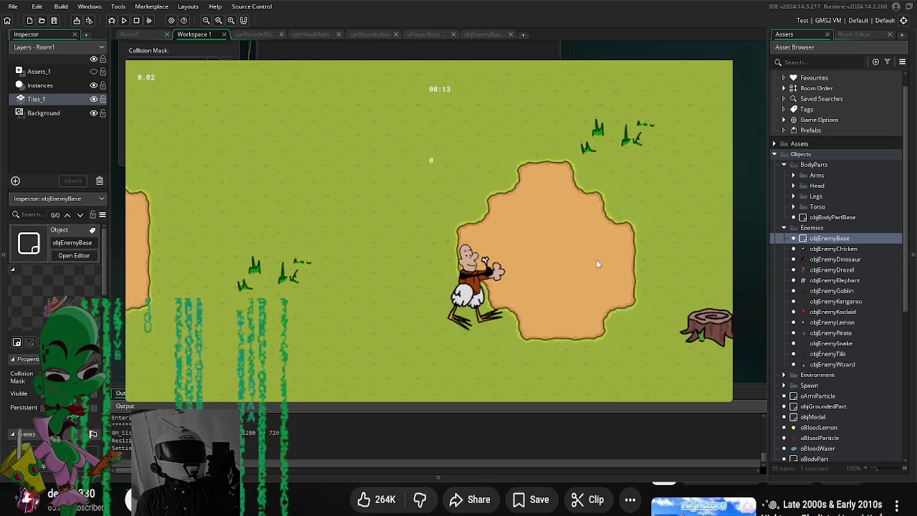
pyautogui.press('a')
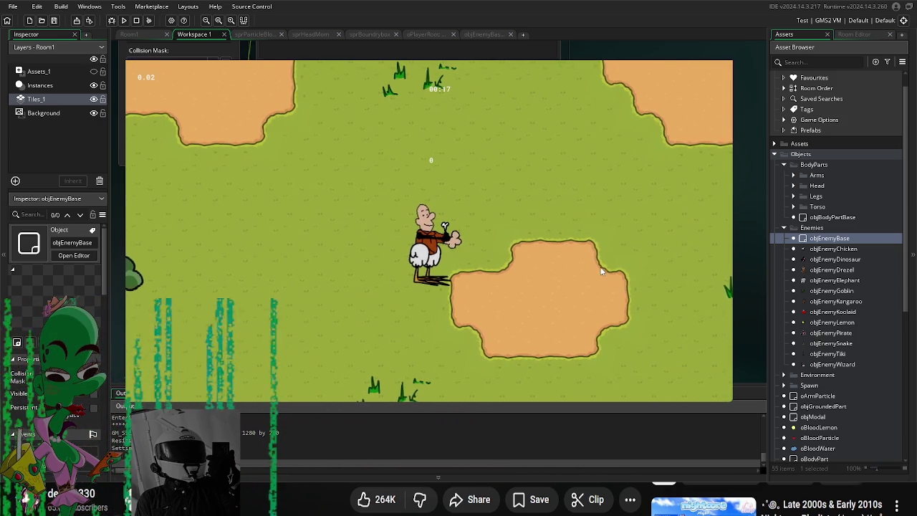
pyautogui.press('w')
pyautogui.press('a')
pyautogui.press('s')
pyautogui.press('a')
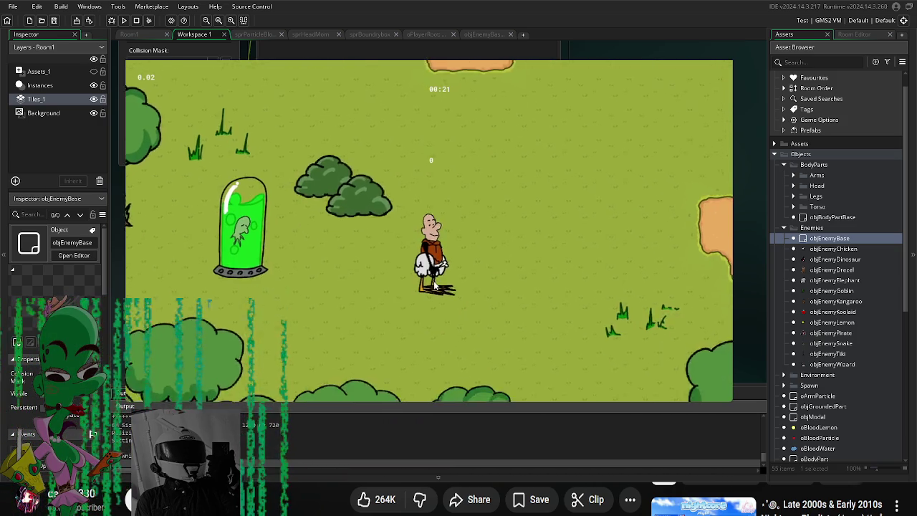
pyautogui.press('d')
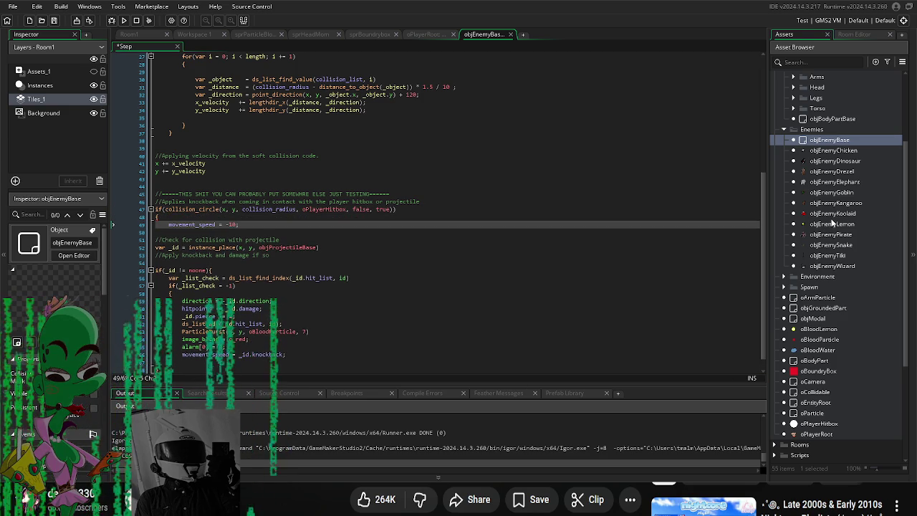
# Step: Close the knockback block with a brace, leaving an empty line inside, then open objEnemyLemon
pyautogui.press('Return')
pyautogui.press('Return')
pyautogui.press('Return')
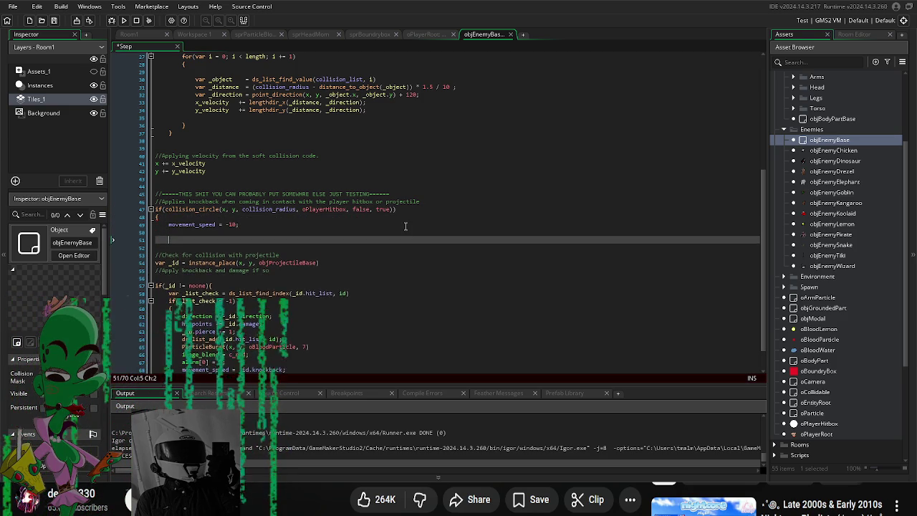
pyautogui.write('}')
pyautogui.press('Up')
pyautogui.press('Up')
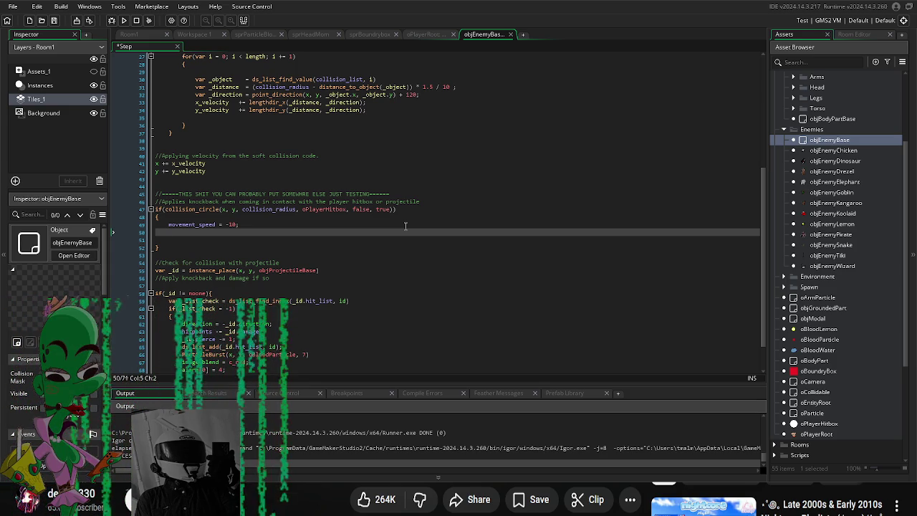
pyautogui.doubleClick(836, 225)
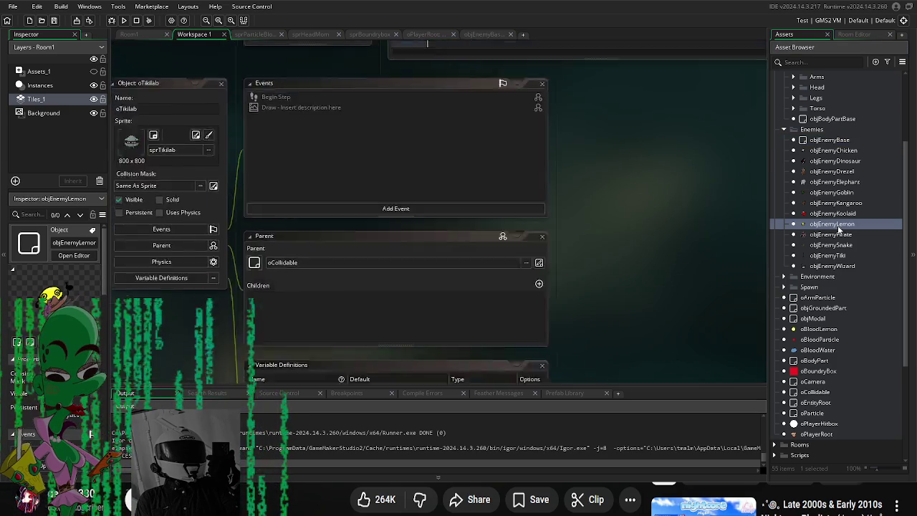
# Step: Open objEnemyBase and add a damage variable definition defaulting to 10
pyautogui.scroll(-5, 591, 290)
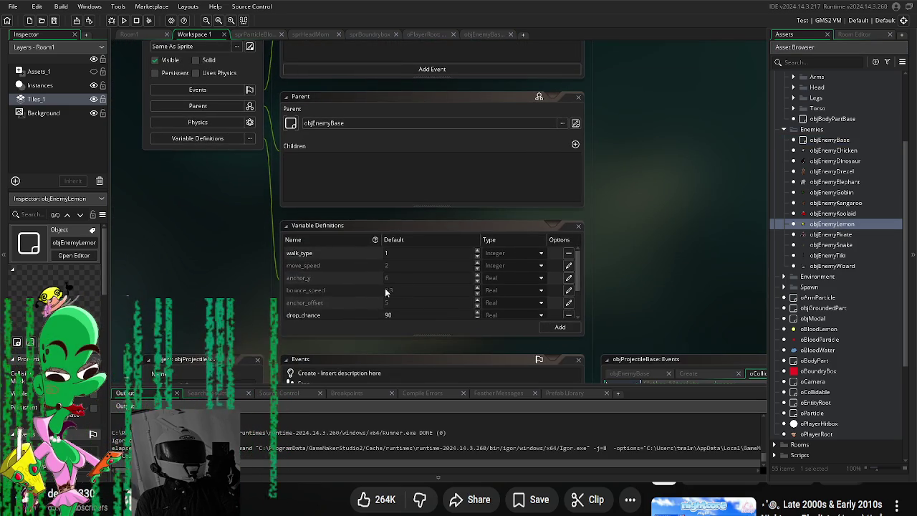
pyautogui.scroll(-3, 387, 291)
pyautogui.scroll(3, 392, 290)
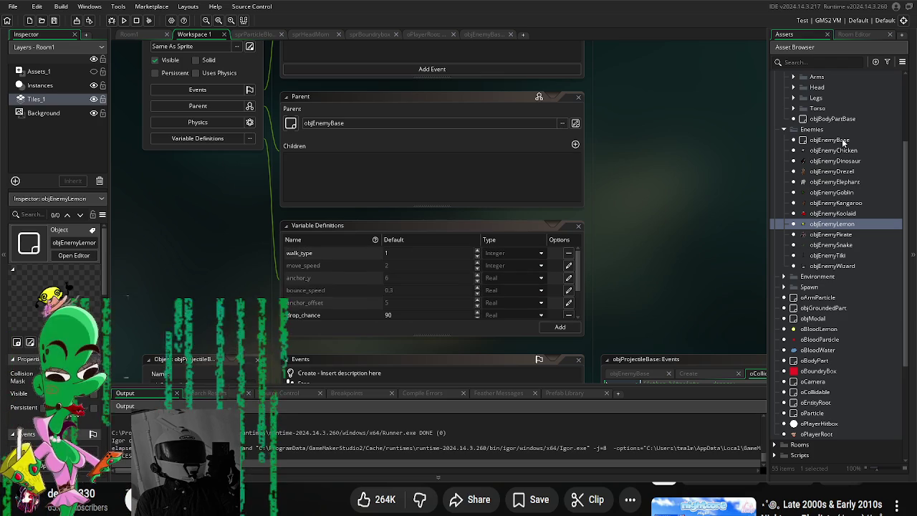
pyautogui.doubleClick(839, 141)
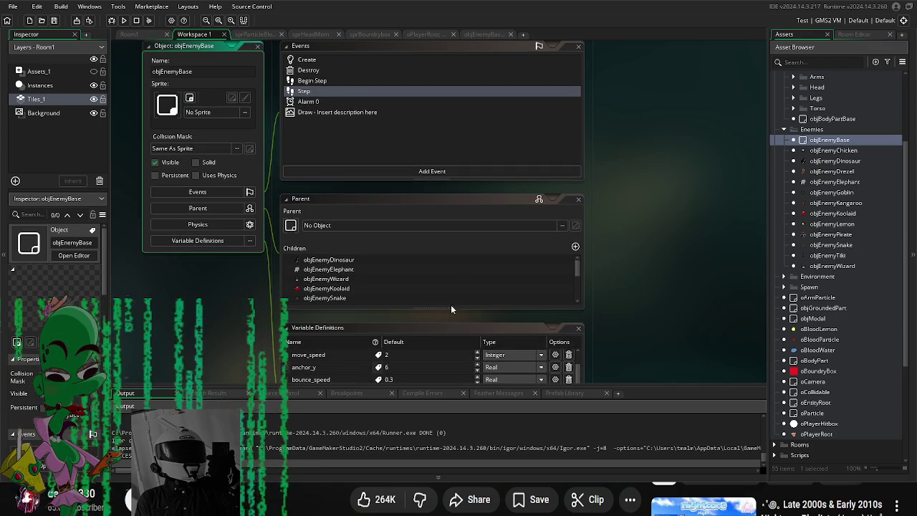
pyautogui.moveTo(654, 310); pyautogui.dragTo(653, 215)
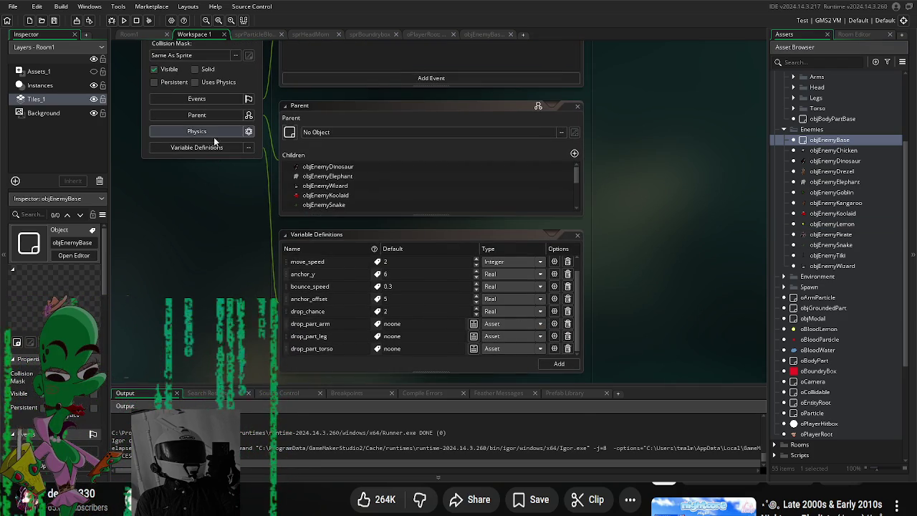
pyautogui.click(556, 364)
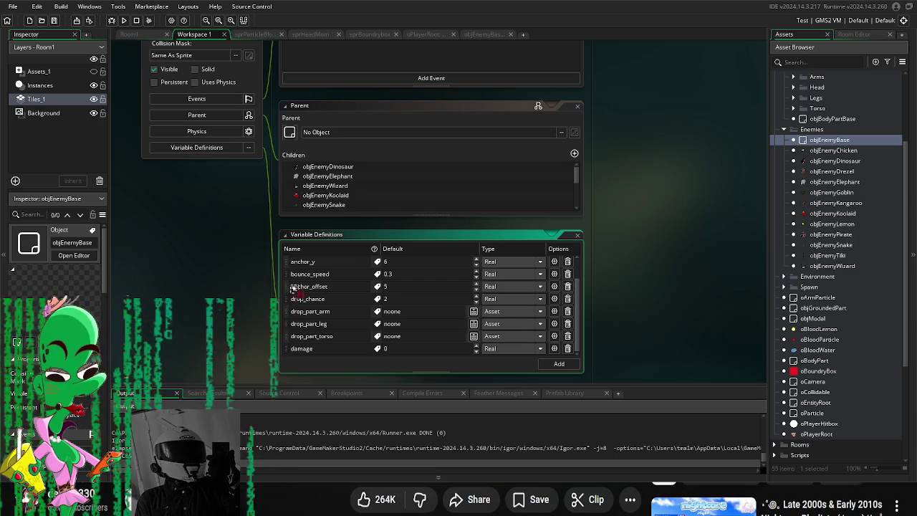
# Step: Return to objEnemyBase's Step event code
pyautogui.scroll(3, 291, 284)
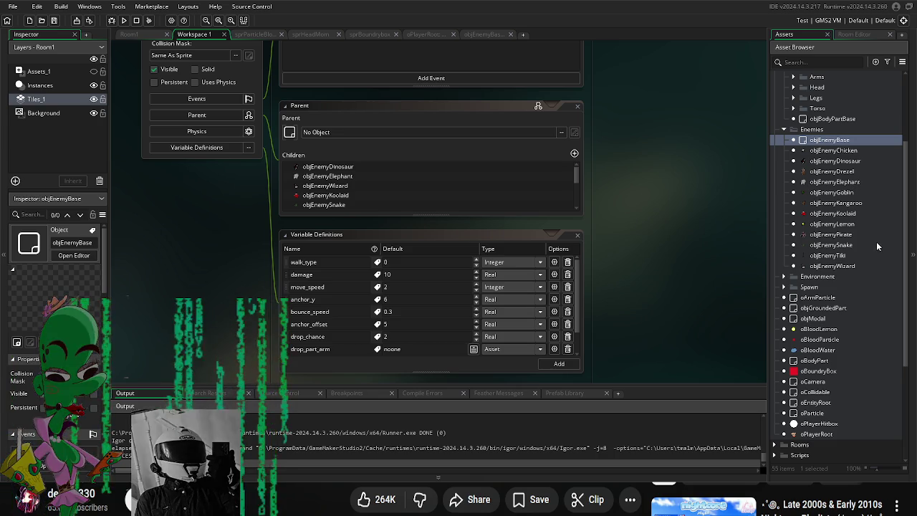
pyautogui.scroll(1, 708, 238)
pyautogui.scroll(-2, 703, 216)
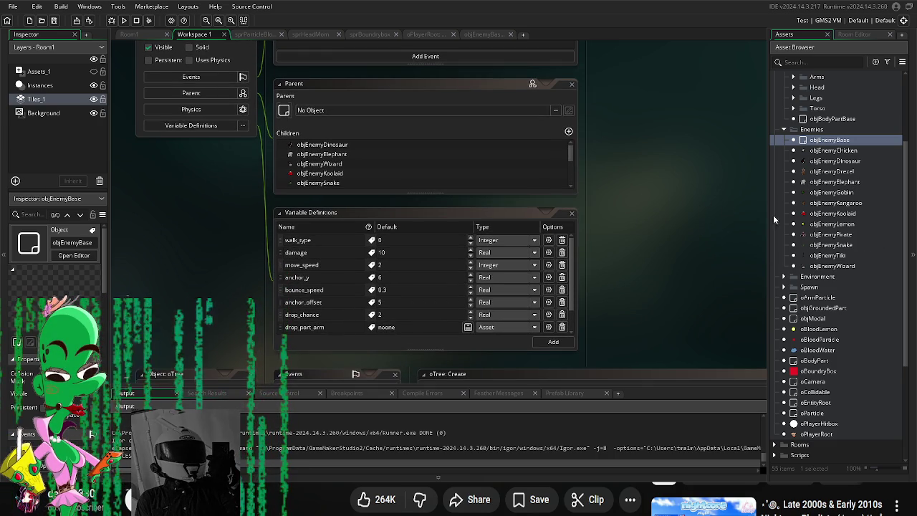
pyautogui.doubleClick(822, 142)
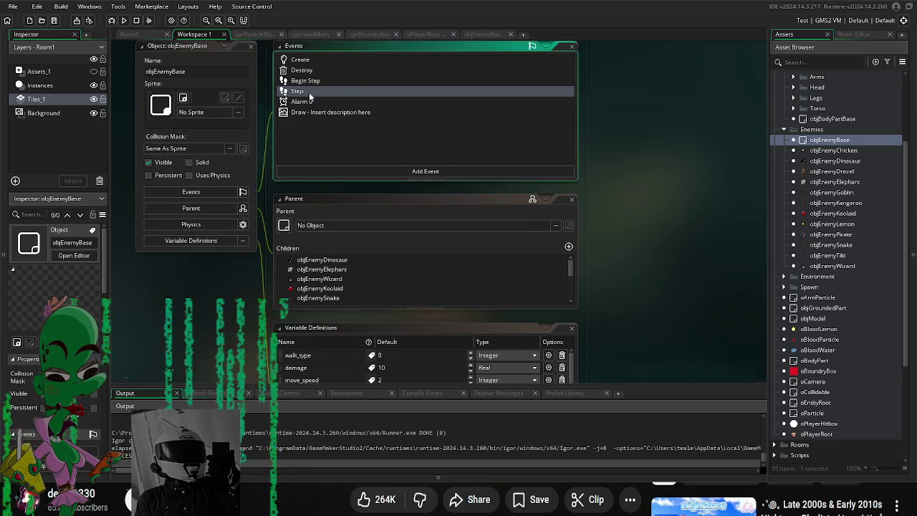
pyautogui.doubleClick(309, 92)
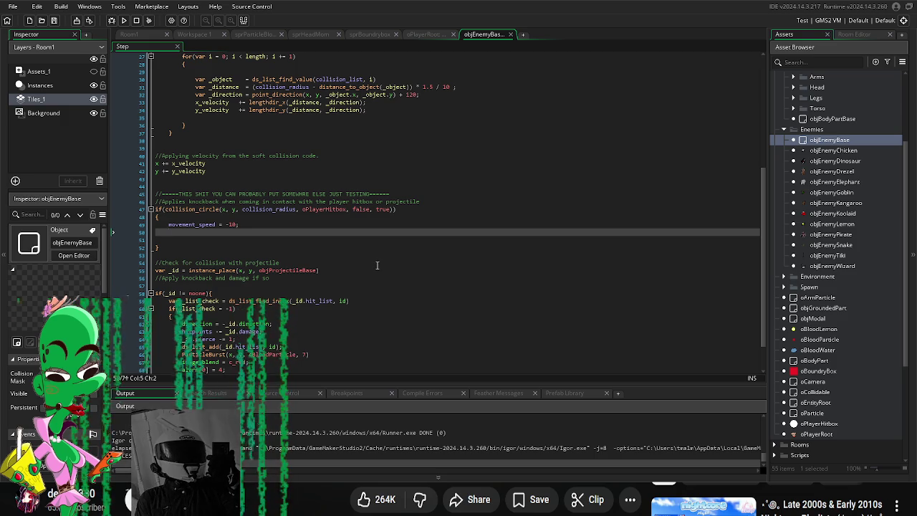
# Step: Open oPlayerRoot to show its Create code setting up camera, hitbox and limbs
pyautogui.scroll(-2, 381, 279)
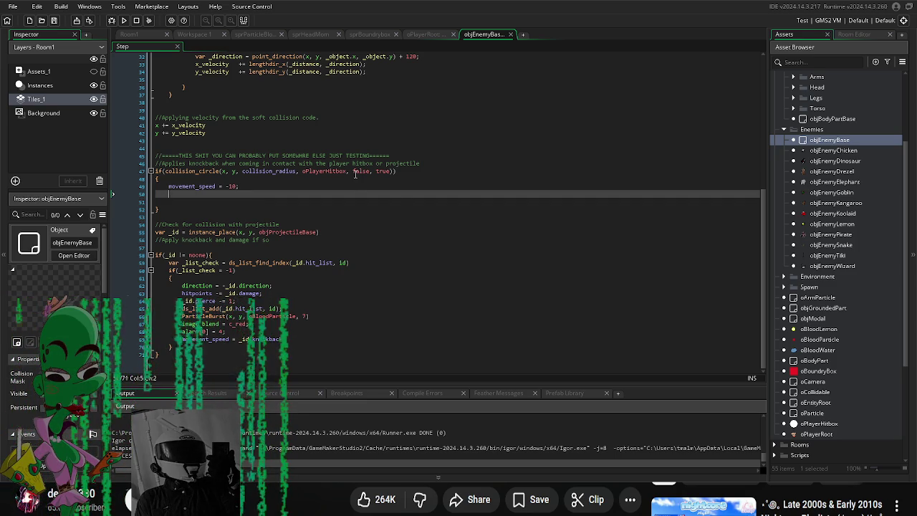
pyautogui.hotkey('ctrl', 'space')
pyautogui.press('Escape')
pyautogui.scroll(-3, 819, 287)
pyautogui.doubleClick(819, 338)
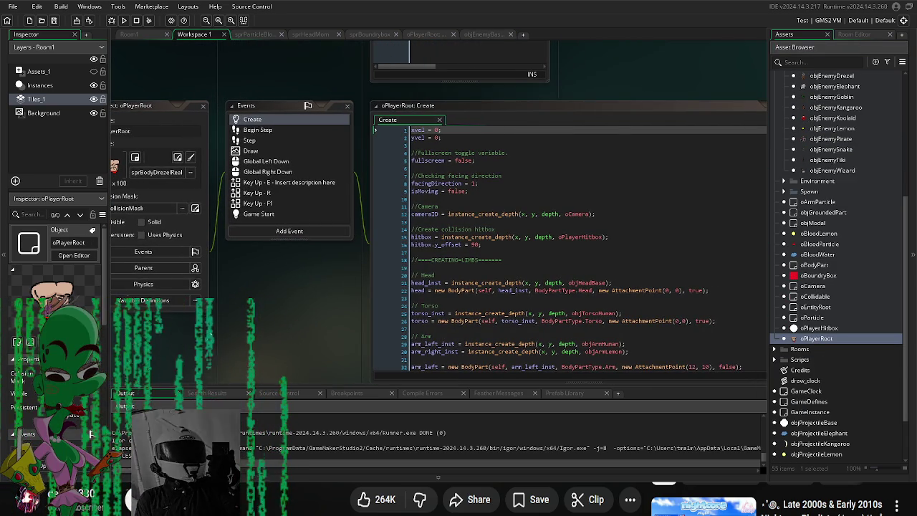
# Step: Show oPlayerRoot's empty Variable Definitions, then open objEnemyDinosaur's editor
pyautogui.click(154, 301)
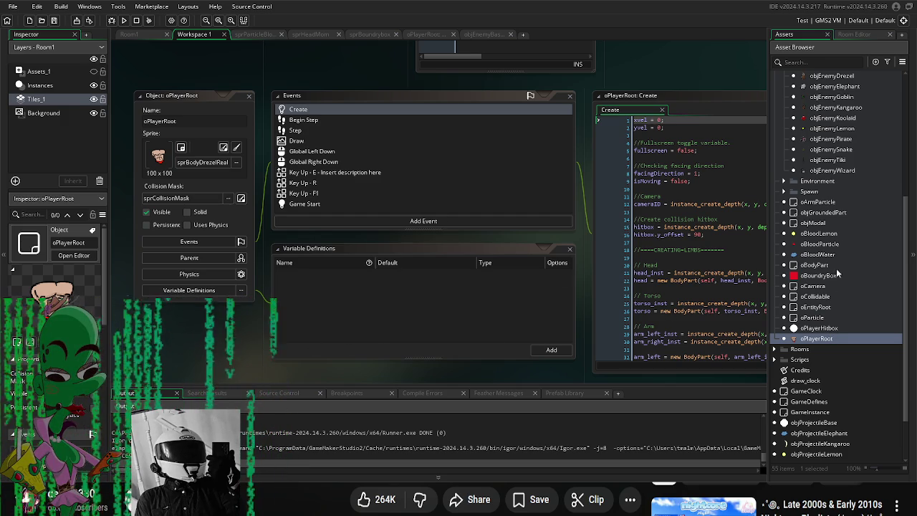
pyautogui.scroll(3, 846, 152)
pyautogui.doubleClick(846, 142)
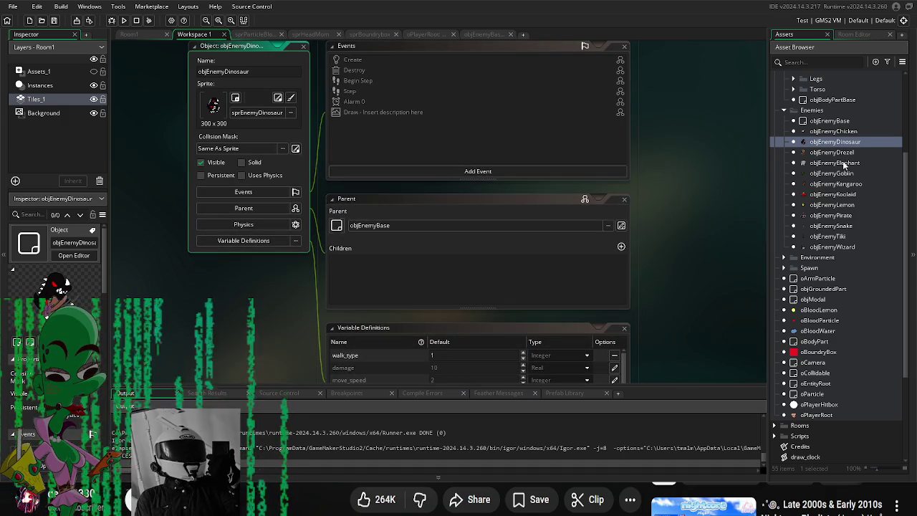
# Step: Look over objEnemyDrezel, collapse the Enemies folder, and return to oPlayerRoot's editor
pyautogui.scroll(-3, 669, 229)
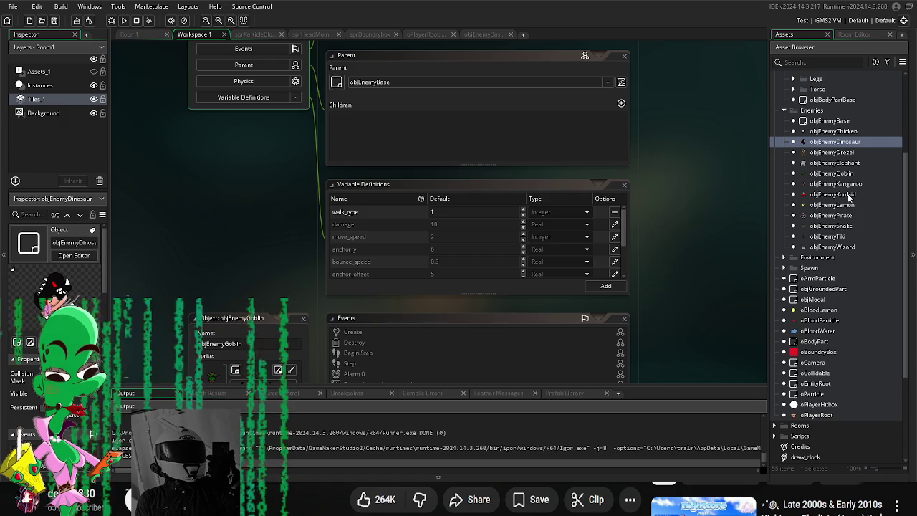
pyautogui.doubleClick(842, 153)
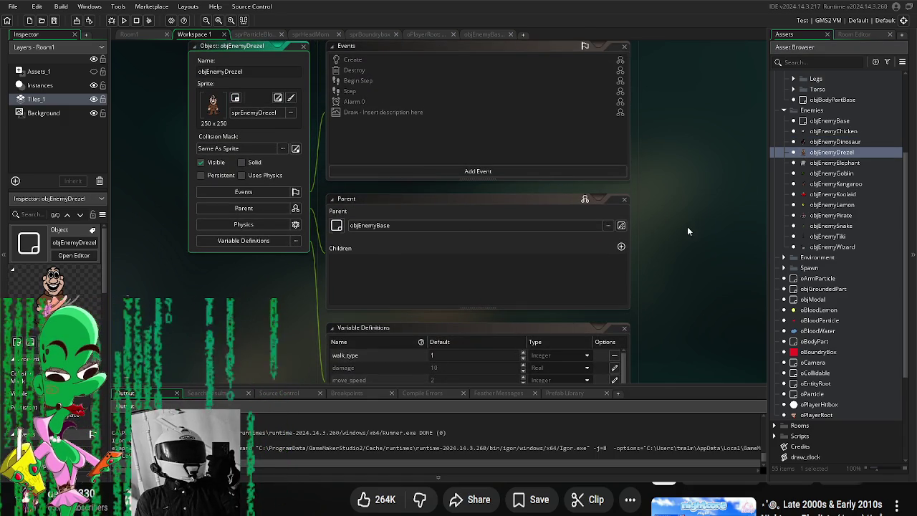
pyautogui.click(784, 110)
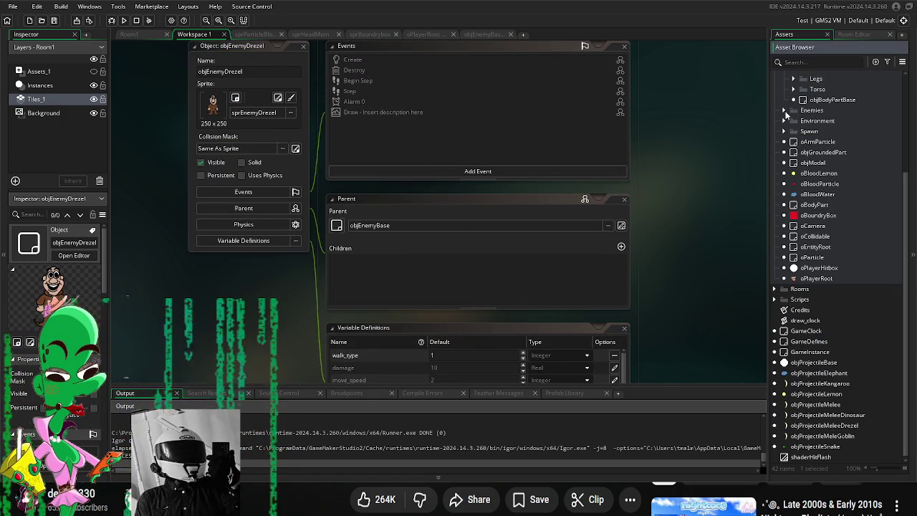
pyautogui.doubleClick(803, 278)
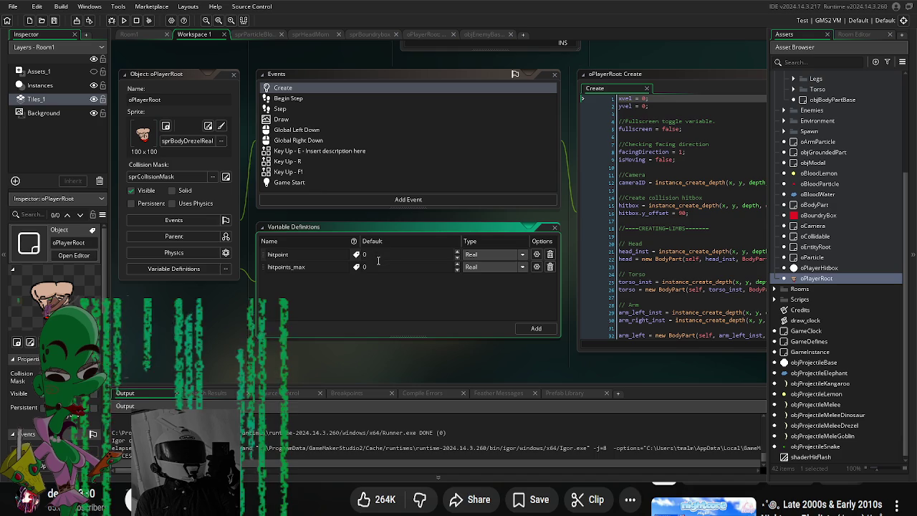
# Step: Set the default of both hitpoint and hitpoints_max to 100
pyautogui.write('100')
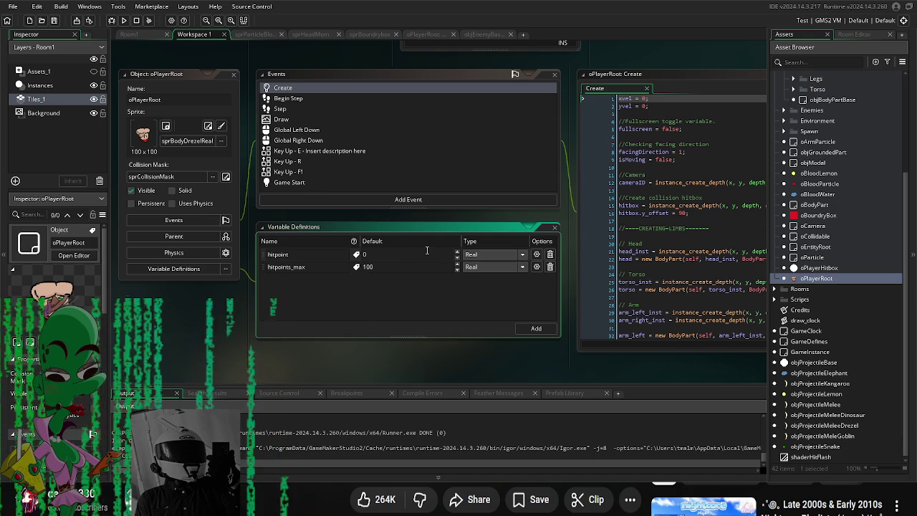
pyautogui.click(427, 253)
pyautogui.write('100')
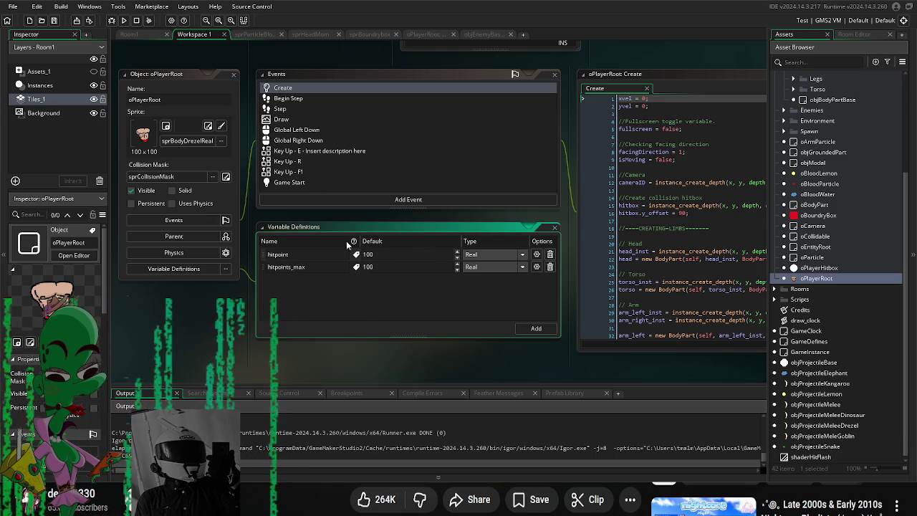
pyautogui.moveTo(213, 341)
pyautogui.mouseDown()
pyautogui.moveTo(223, 338)
pyautogui.moveTo(233, 355)
pyautogui.moveTo(274, 354)
pyautogui.mouseUp()
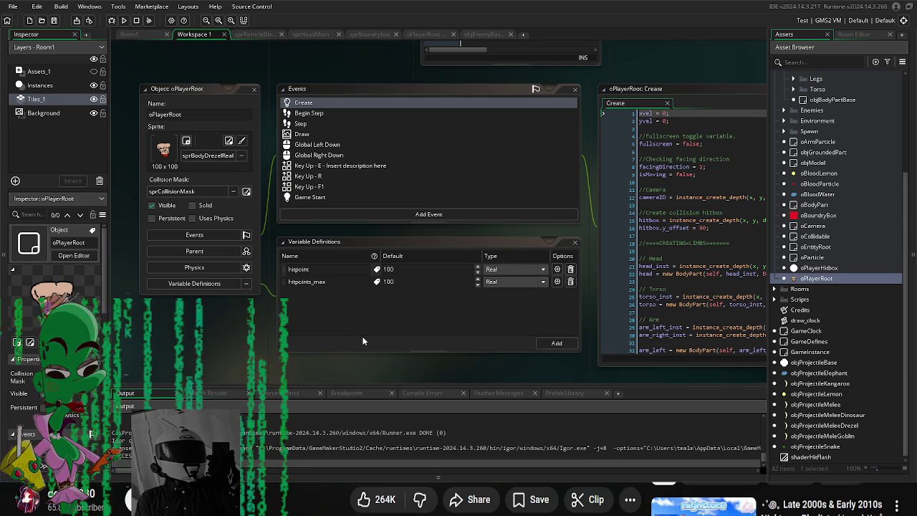
# Step: Review oPlayerRoot's Create event code and bring up the Add Event type list
pyautogui.scroll(-1, 470, 356)
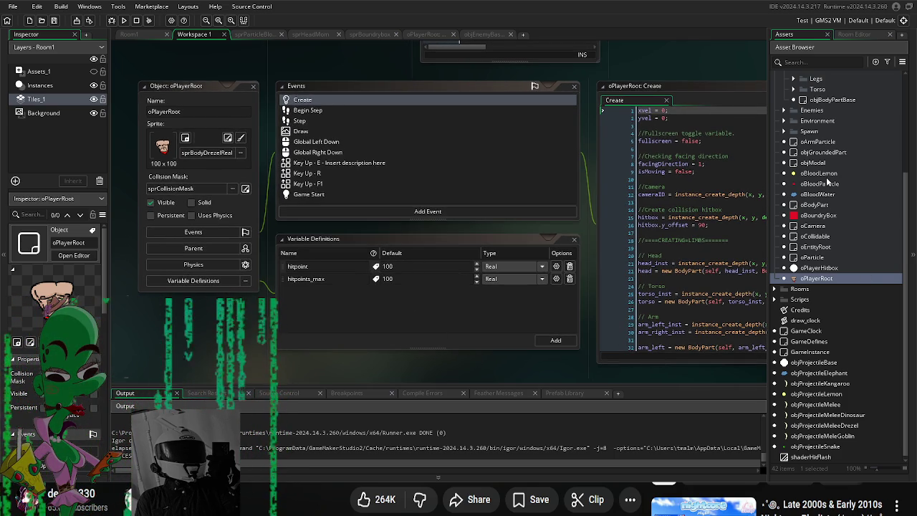
pyautogui.scroll(3, 824, 230)
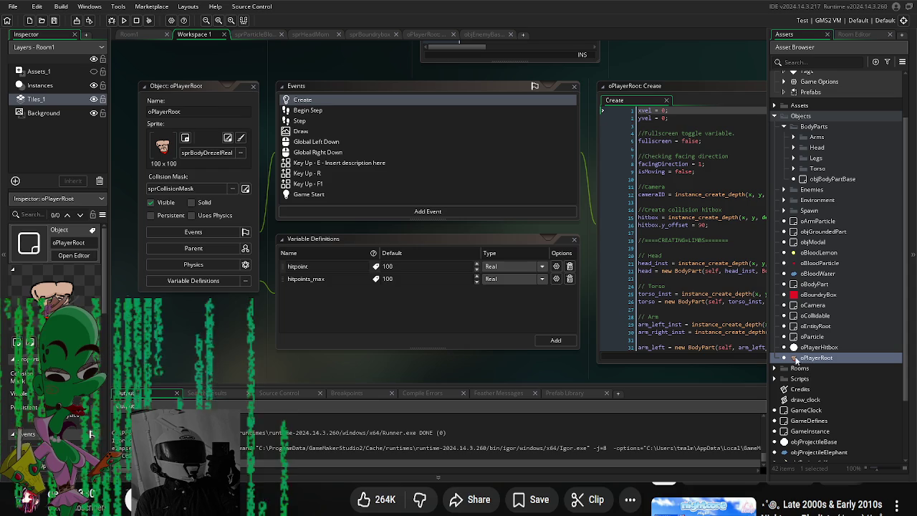
pyautogui.click(323, 102)
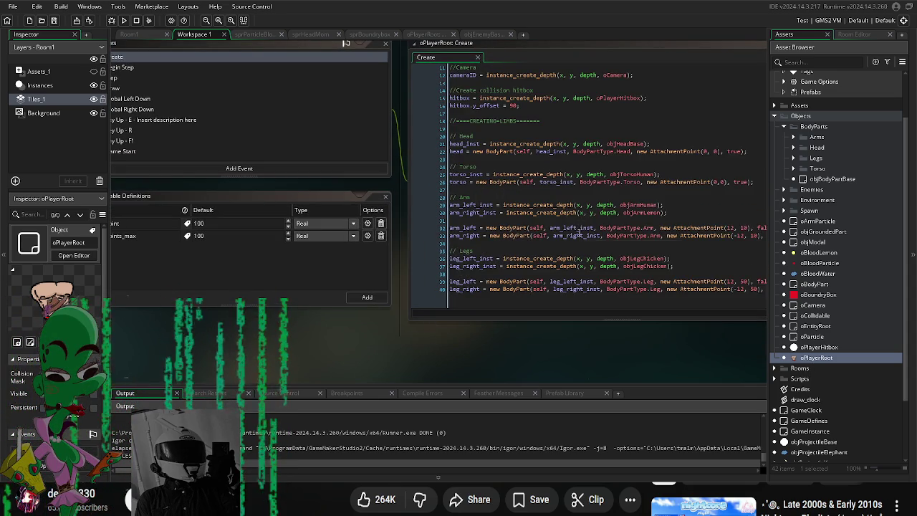
pyautogui.scroll(4, 578, 235)
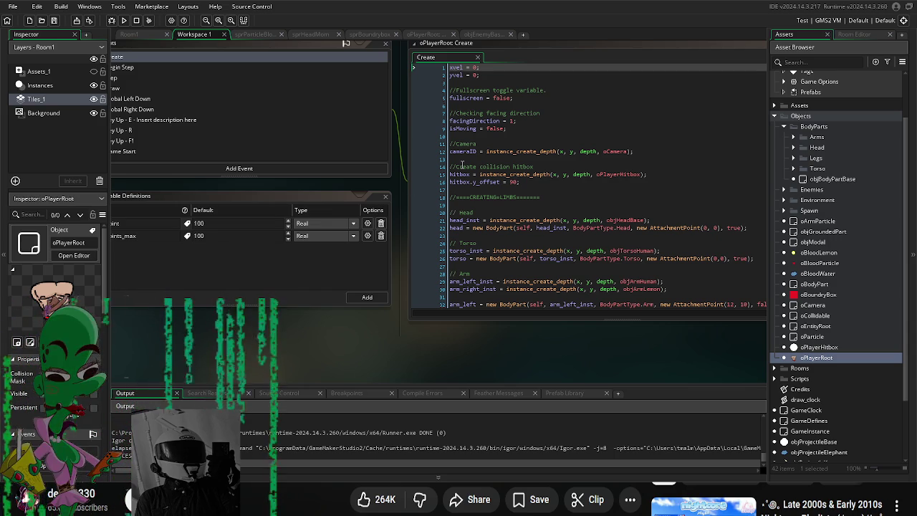
pyautogui.click(361, 200)
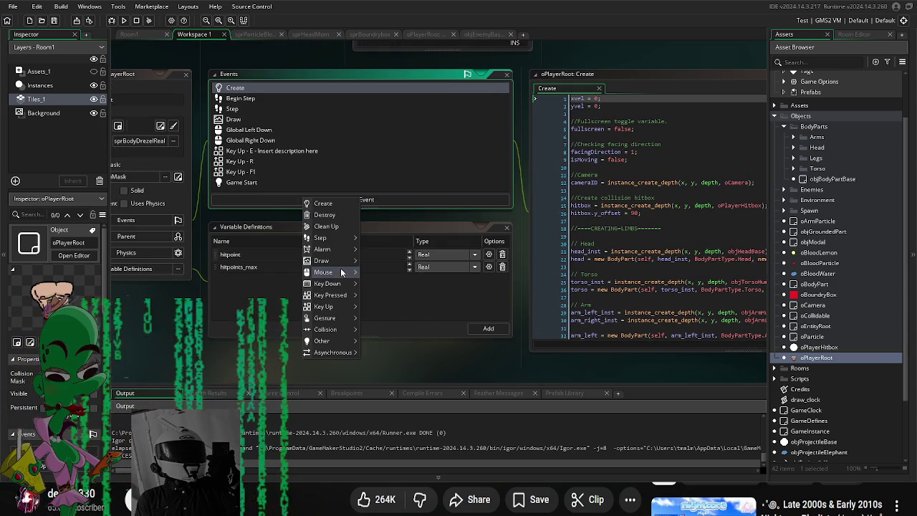
# Step: Add an Alarm 0 event to oPlayerRoot
pyautogui.moveTo(340, 263)
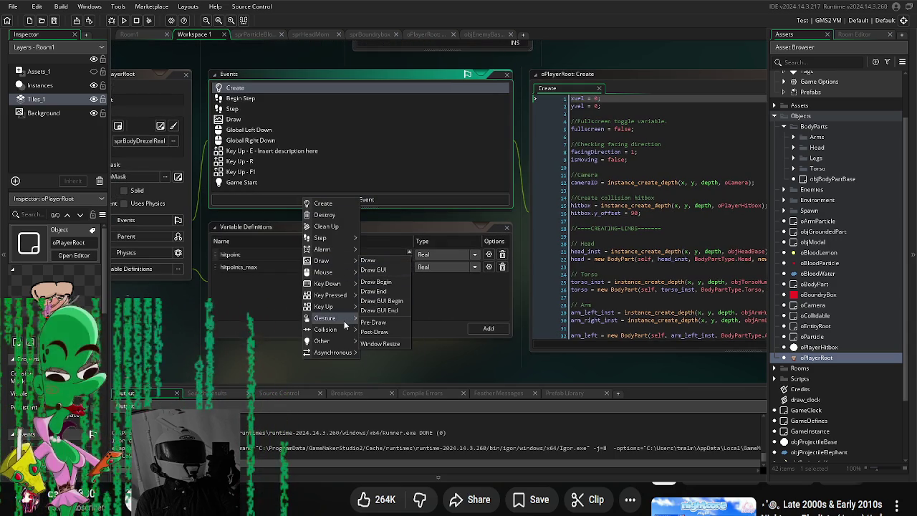
pyautogui.moveTo(338, 341)
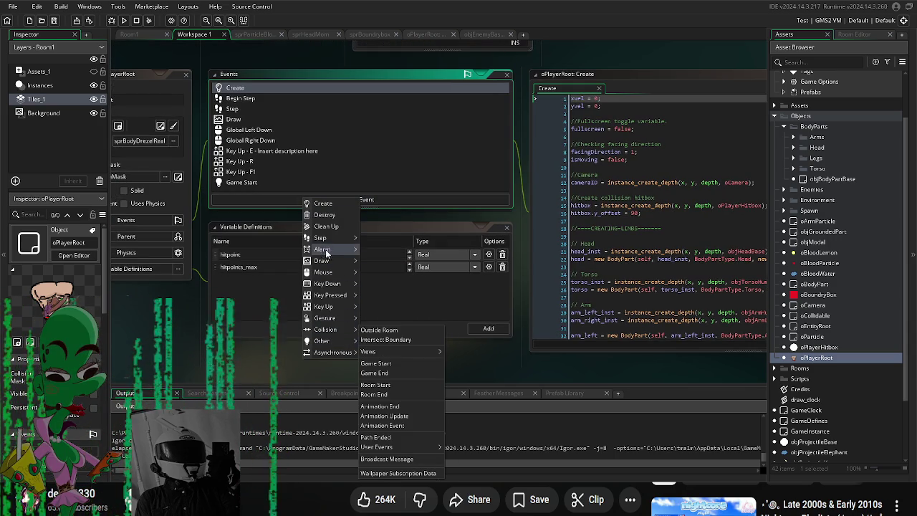
pyautogui.moveTo(324, 249)
pyautogui.click(375, 249)
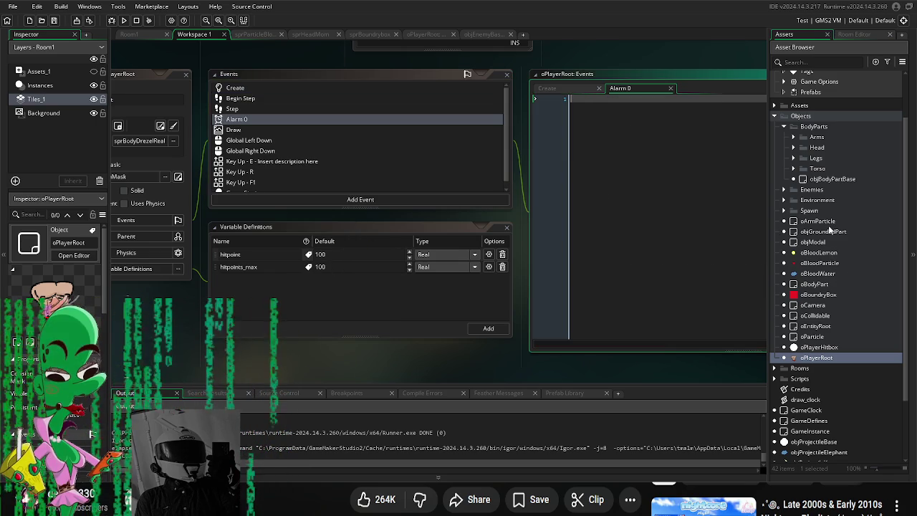
# Step: Check the code in objEnemyBase's Alarm 0 event
pyautogui.click(783, 189)
pyautogui.click(822, 200)
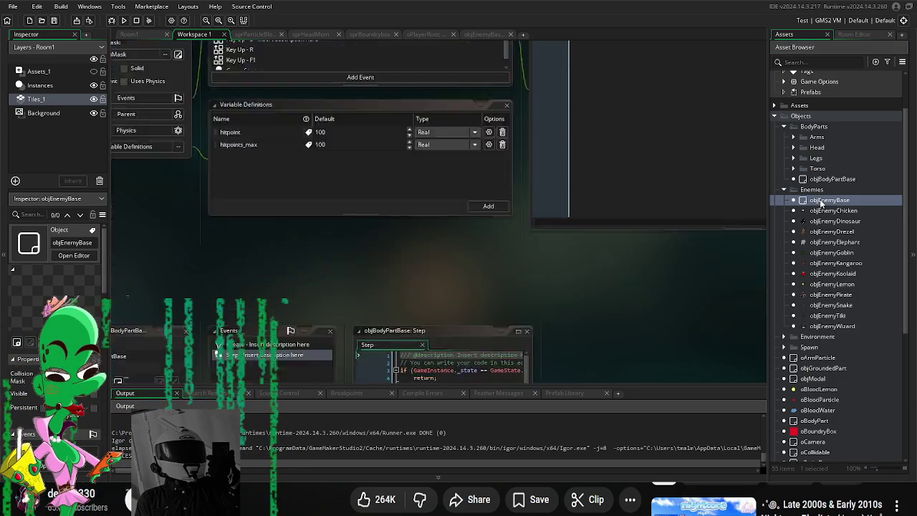
pyautogui.doubleClick(822, 201)
pyautogui.doubleClick(298, 101)
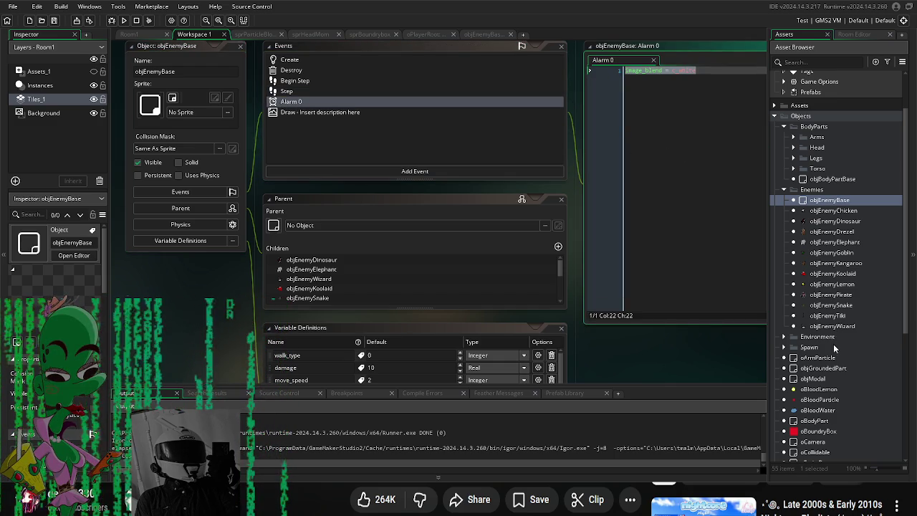
pyautogui.scroll(-3, 837, 355)
# Step: Paste image_blend = c_white into oPlayerRoot's Alarm 0 code
pyautogui.doubleClick(824, 395)
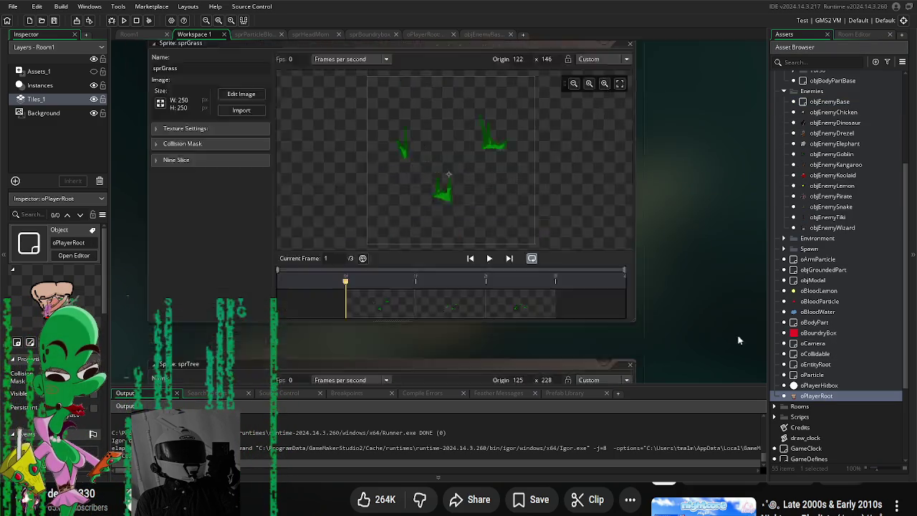
pyautogui.doubleClick(285, 116)
pyautogui.click(607, 324)
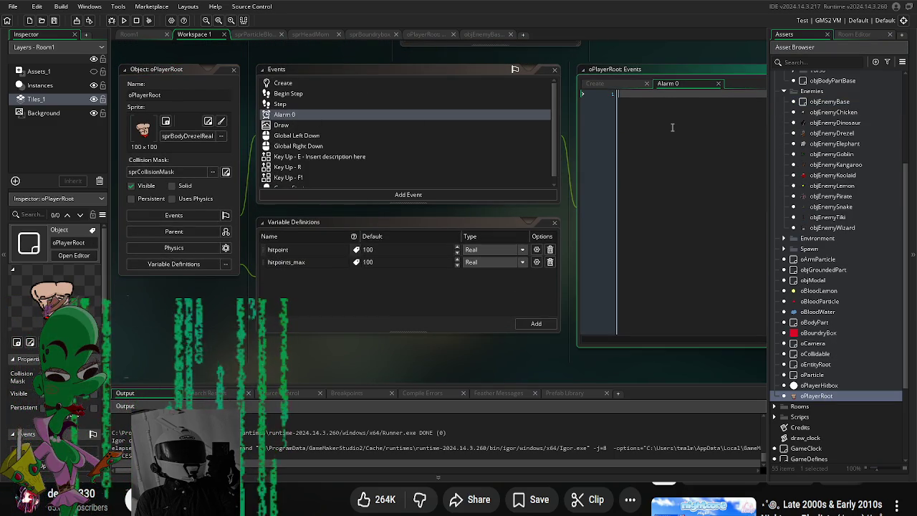
pyautogui.write('image_blend = c_white')
pyautogui.moveTo(571, 370); pyautogui.dragTo(590, 380)
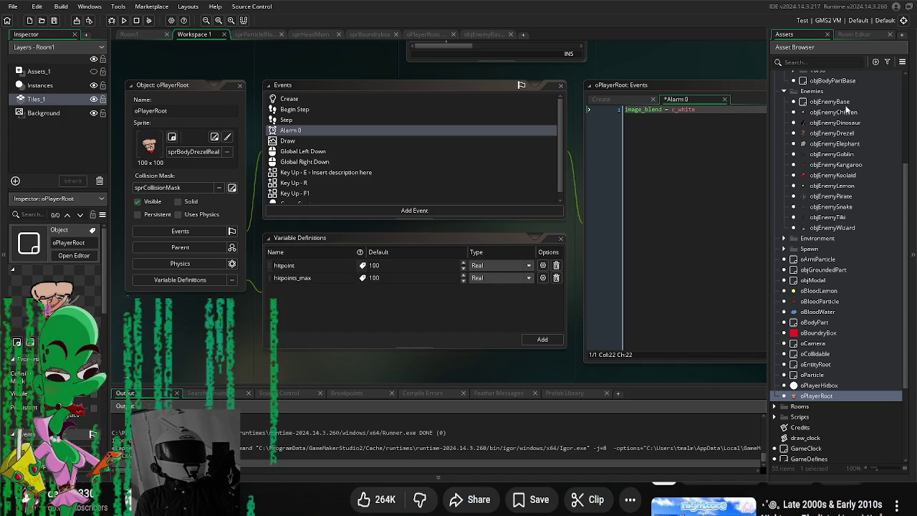
pyautogui.scroll(2, 852, 136)
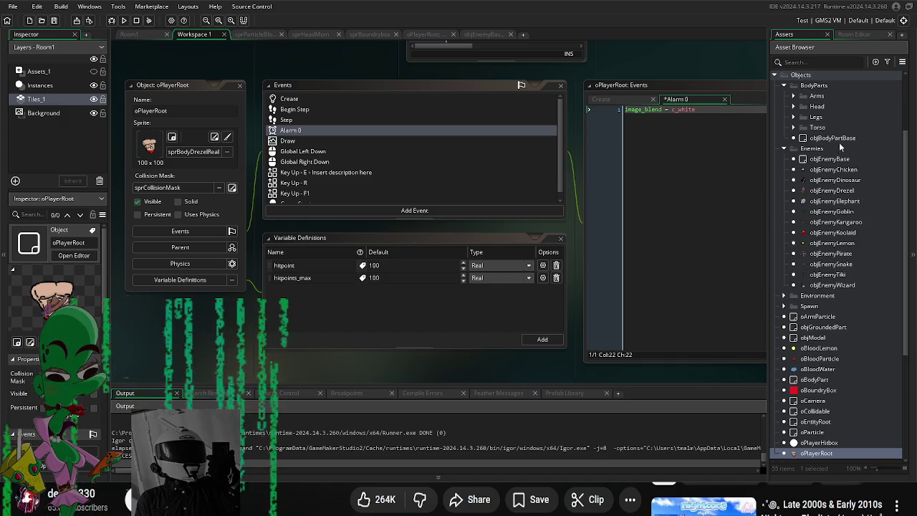
# Step: Give objBodyPartBase an Alarm 0 event with image_blend = c_white, then open objEnemyBase
pyautogui.doubleClick(840, 139)
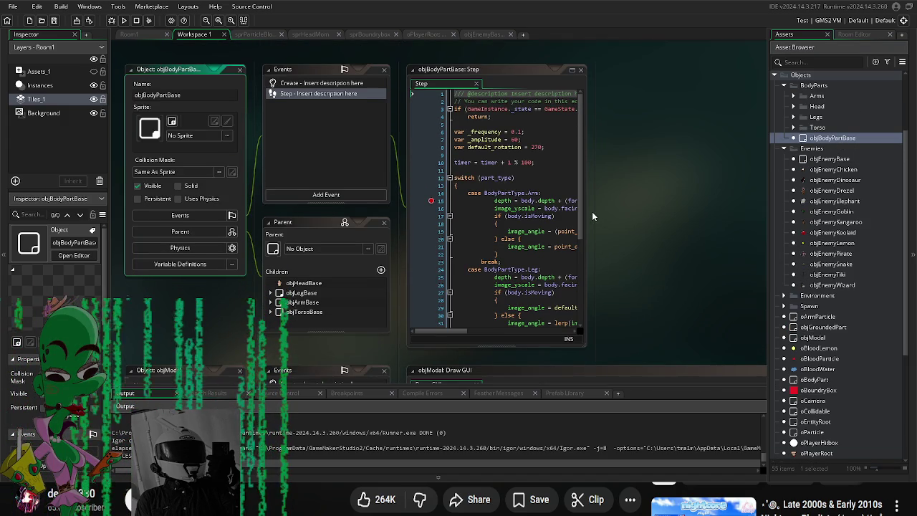
pyautogui.moveTo(587, 207); pyautogui.dragTo(722, 224)
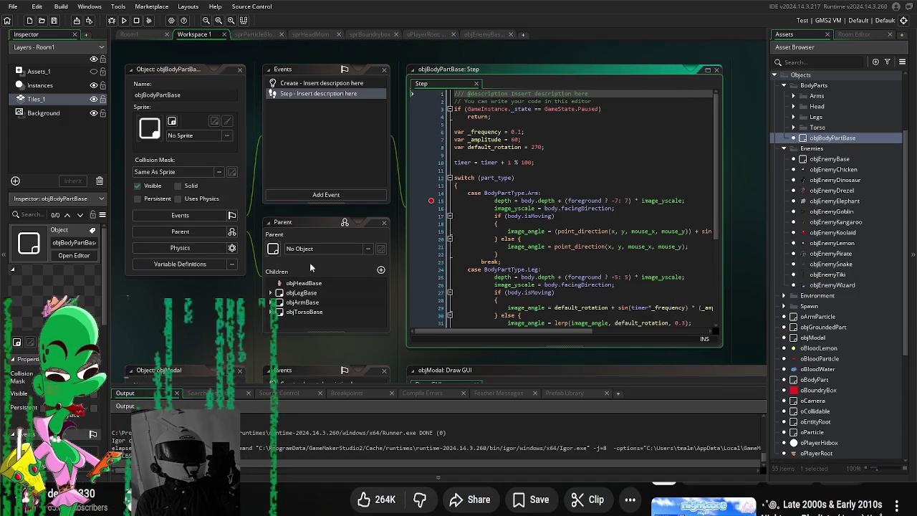
pyautogui.click(295, 195)
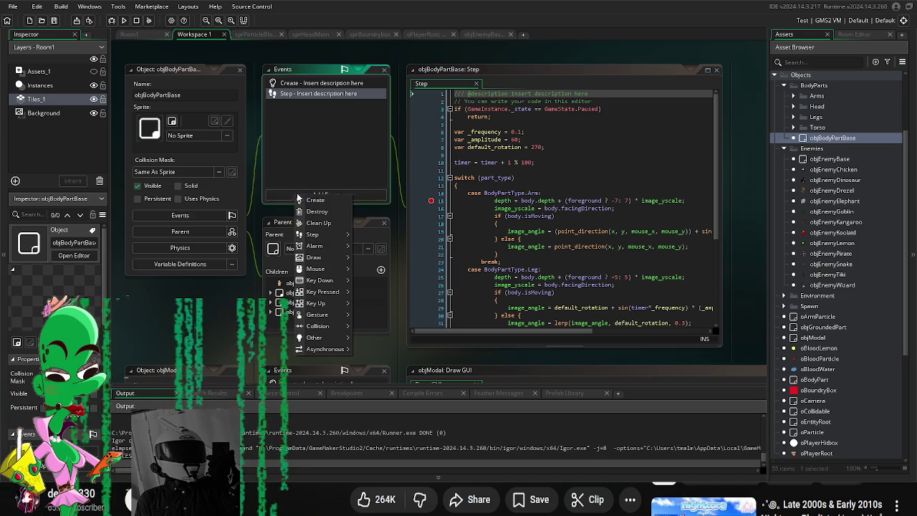
pyautogui.moveTo(324, 261)
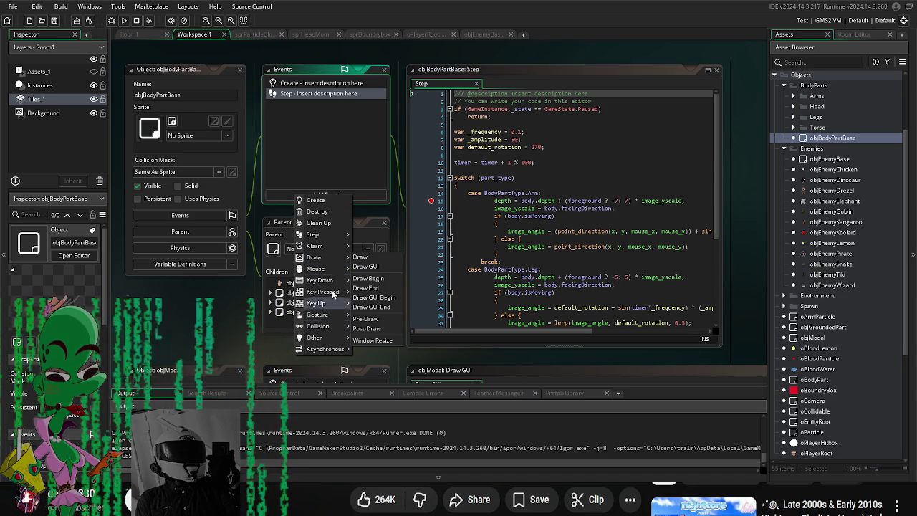
pyautogui.moveTo(331, 245)
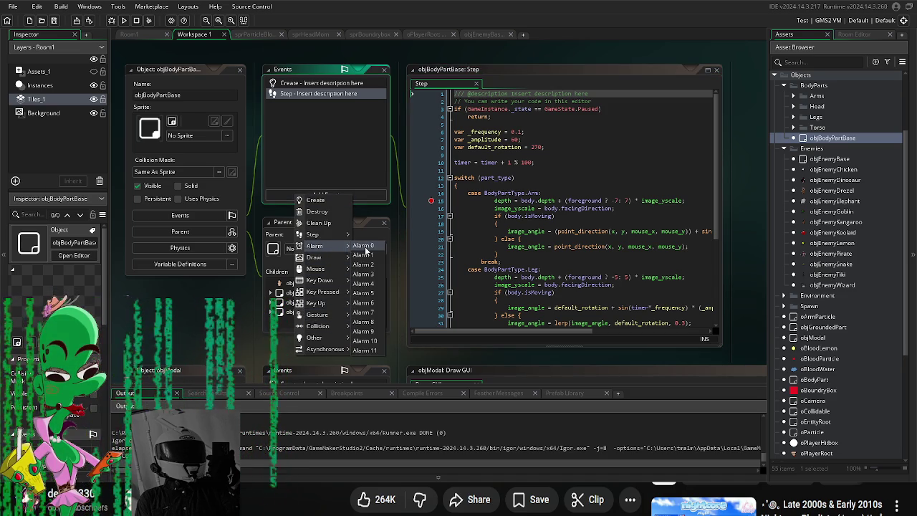
pyautogui.click(360, 247)
pyautogui.write('image_blend = c_white')
pyautogui.click(351, 169)
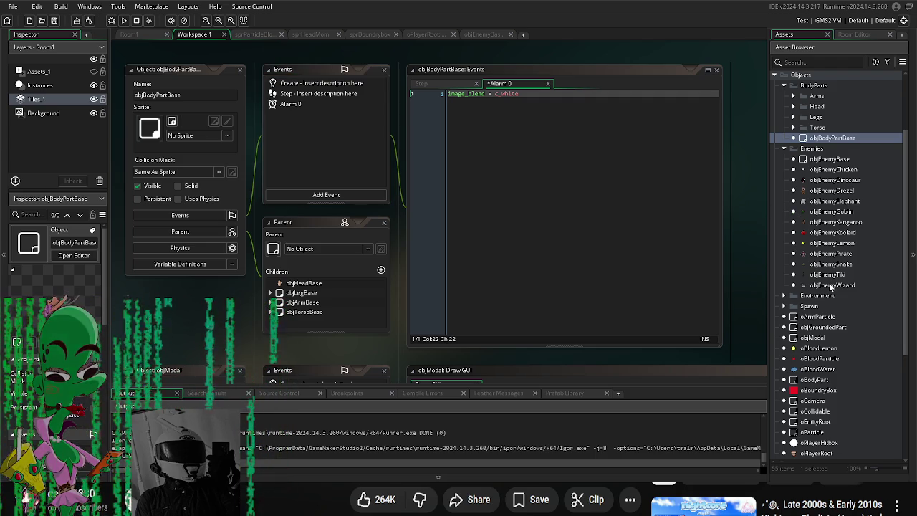
pyautogui.doubleClick(830, 158)
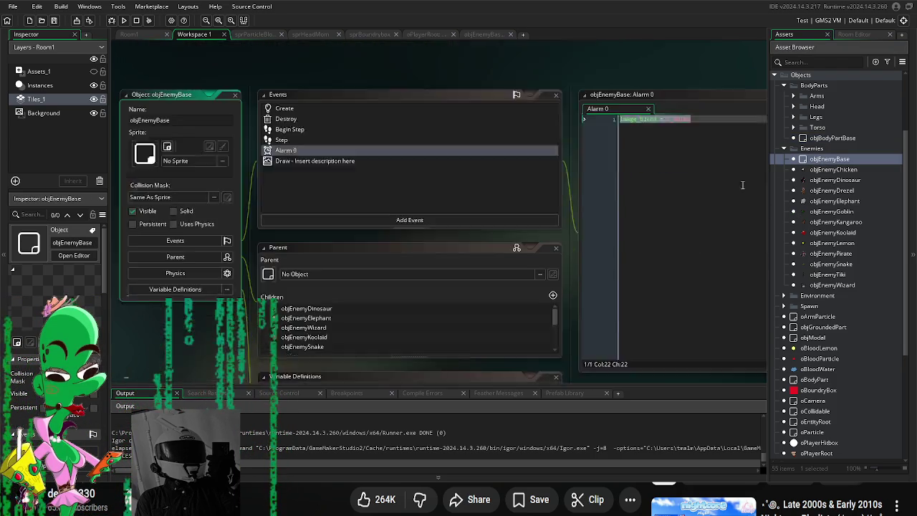
# Step: In objEnemyBase's Step knockback block, write with(oPlayerRoot.arm_left_inst) setting image_blend = c_white and alarm[0]
pyautogui.doubleClick(280, 91)
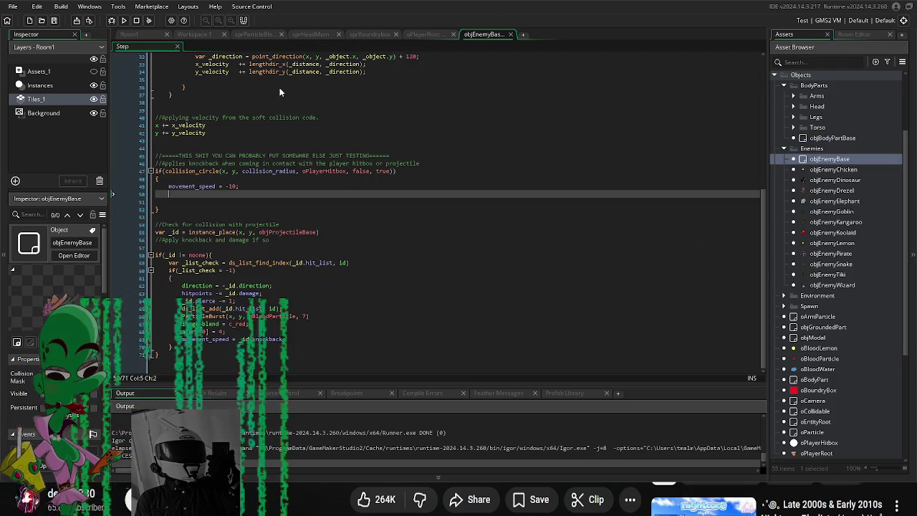
pyautogui.click(333, 232)
pyautogui.click(297, 193)
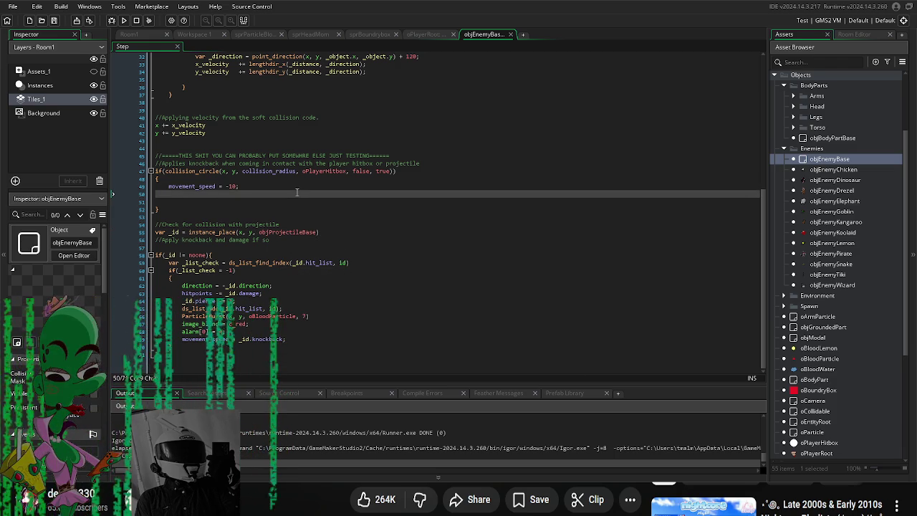
pyautogui.press('Tab')
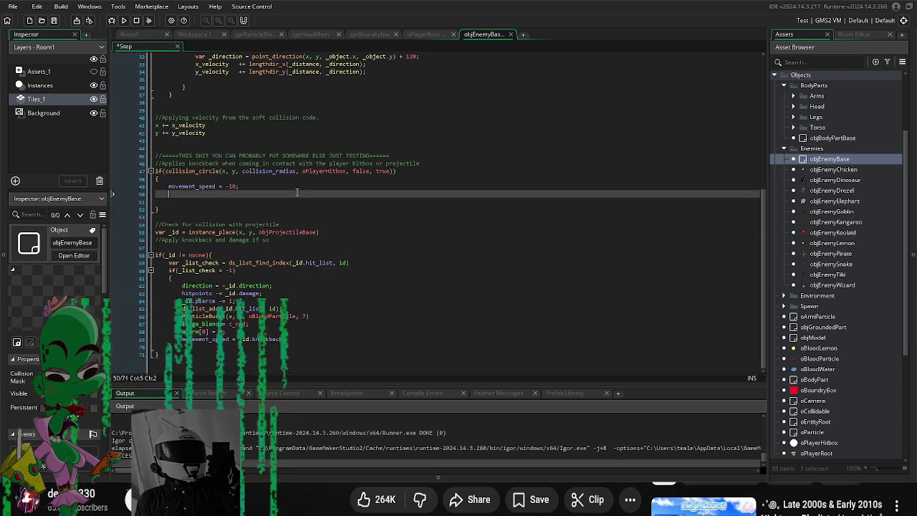
pyautogui.write('o')
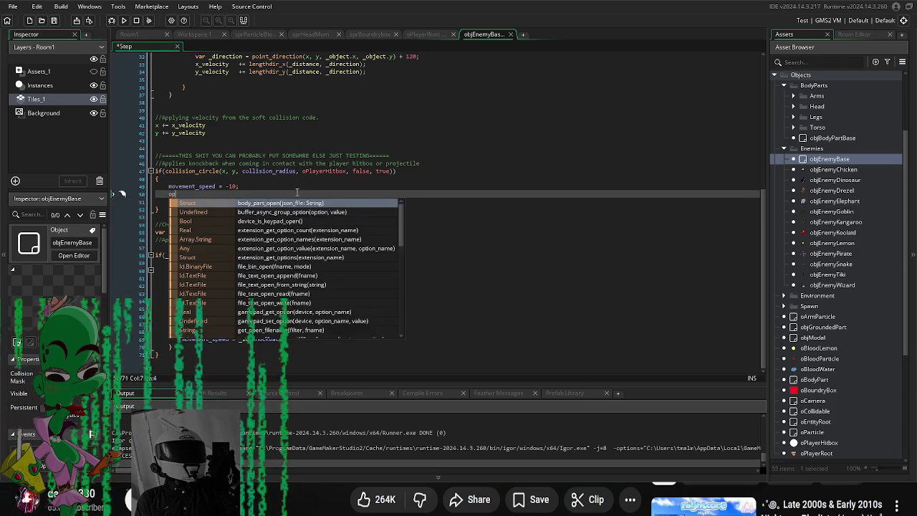
pyautogui.write('Pla')
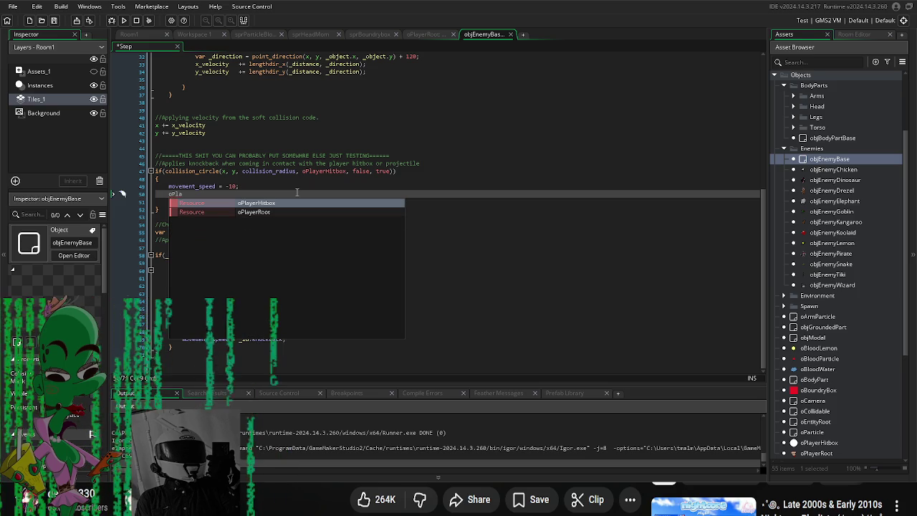
pyautogui.press('Down')
pyautogui.press('Return')
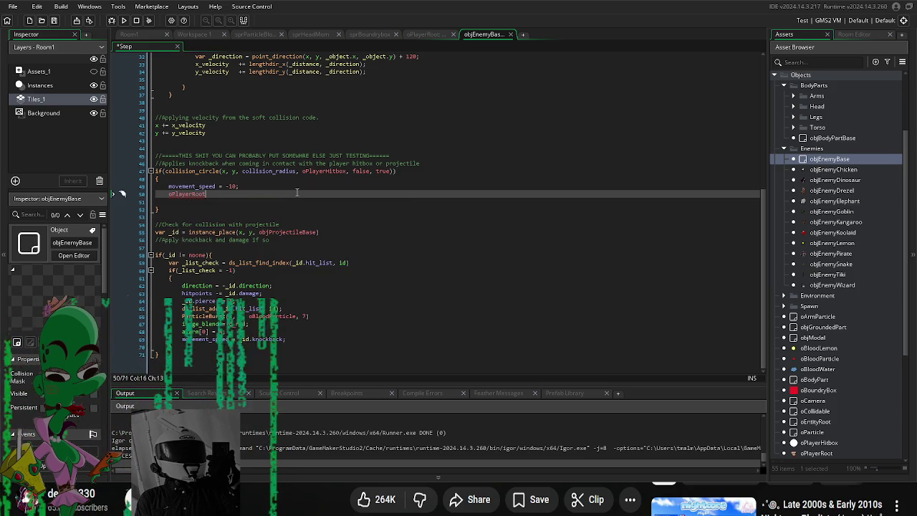
pyautogui.write('.')
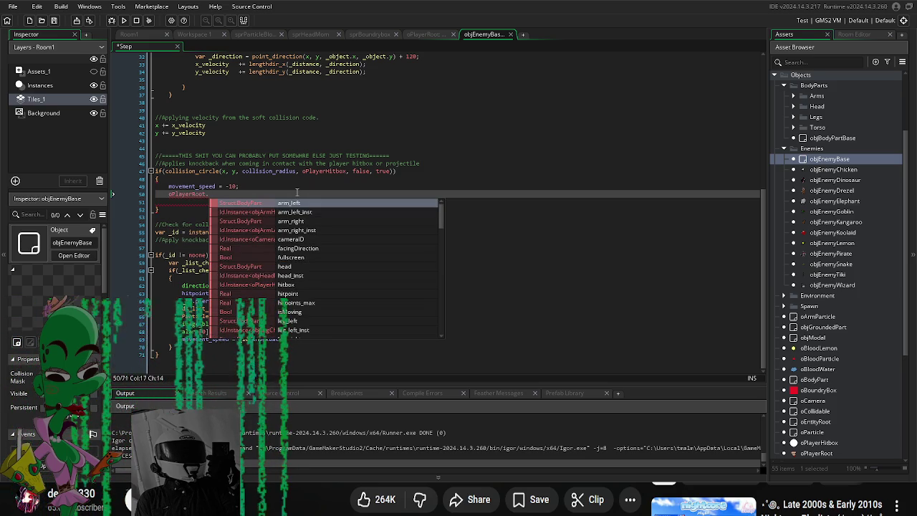
pyautogui.press('Down')
pyautogui.press('Return')
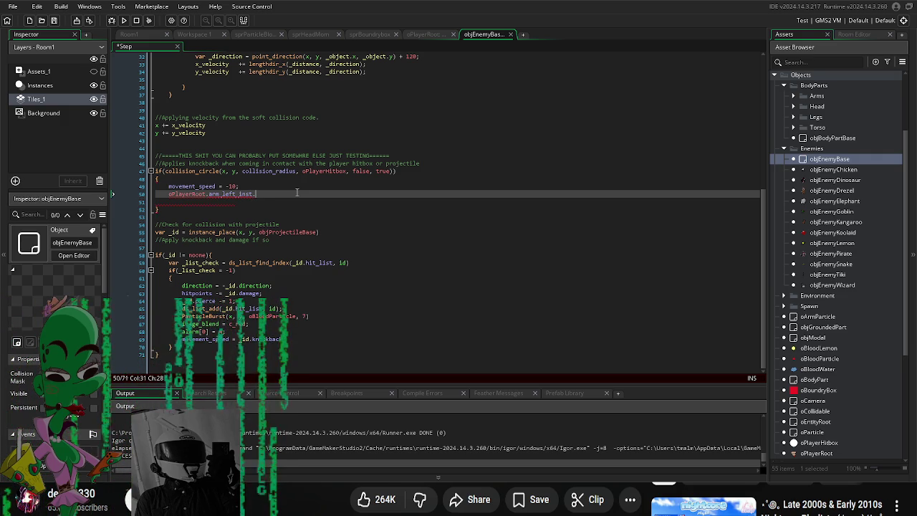
pyautogui.press('BackSpace')
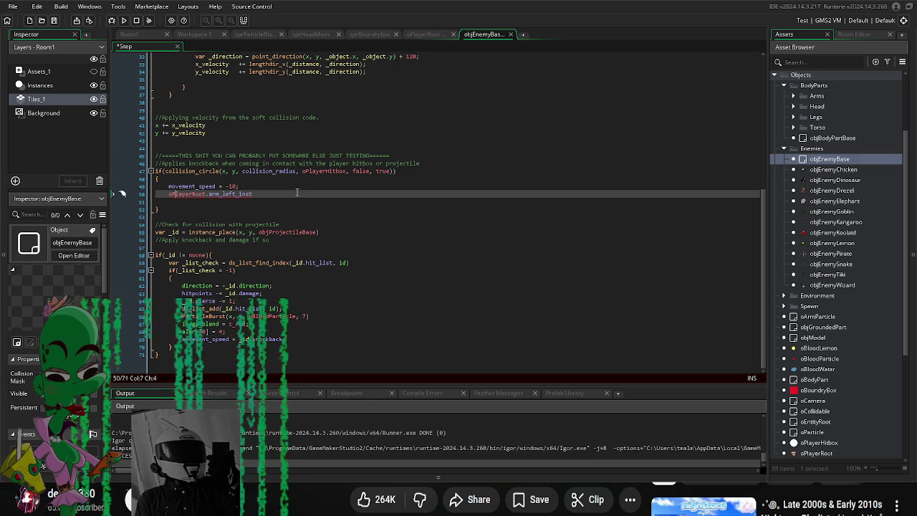
pyautogui.write('with')
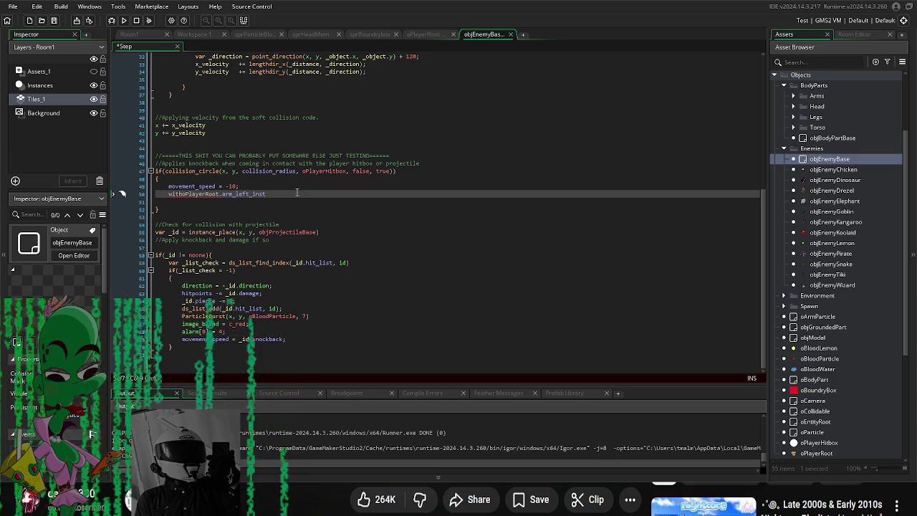
pyautogui.write('(')
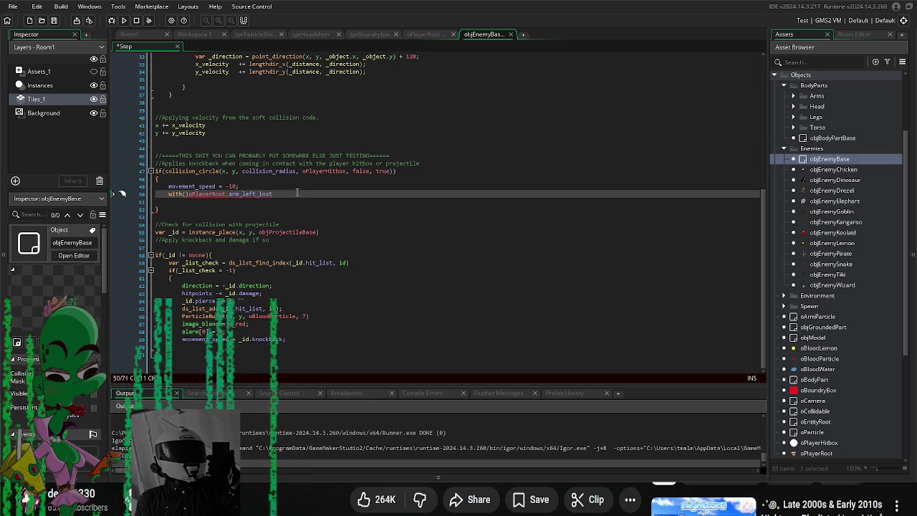
pyautogui.press('Delete')
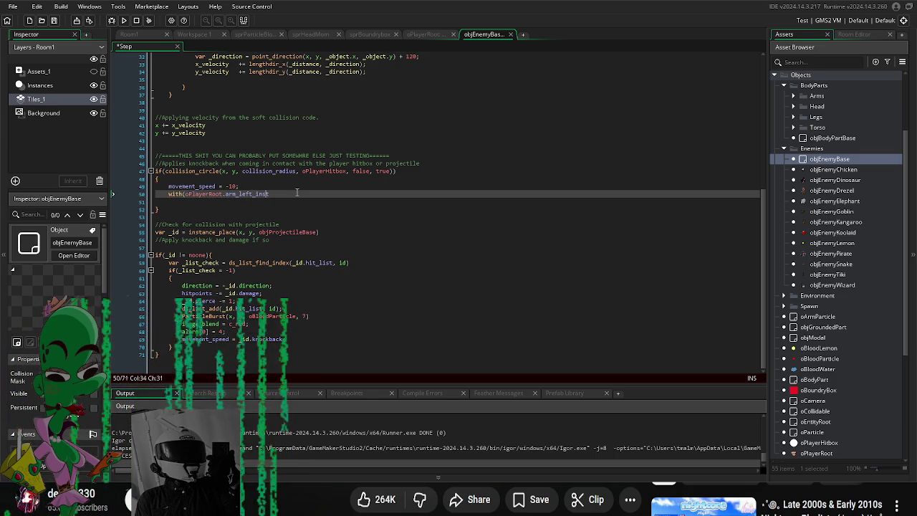
pyautogui.write(')image_blend = c_white; a')
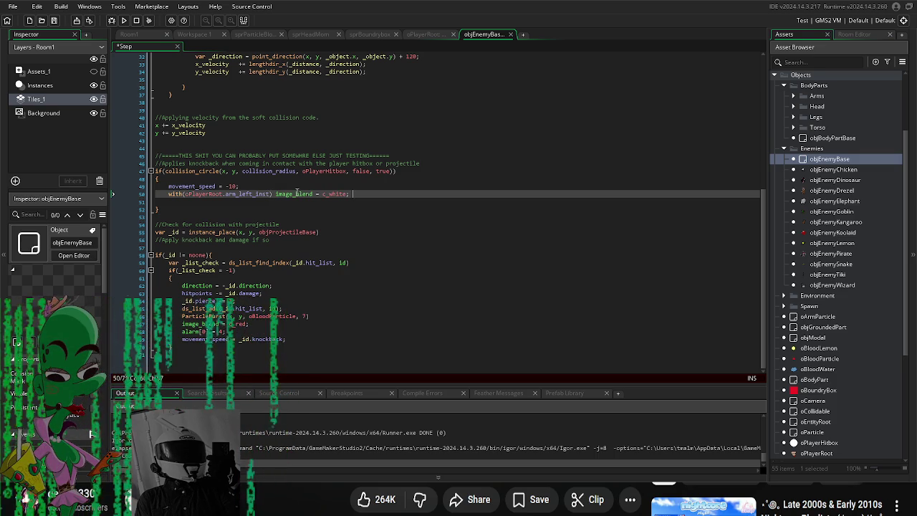
pyautogui.write('la')
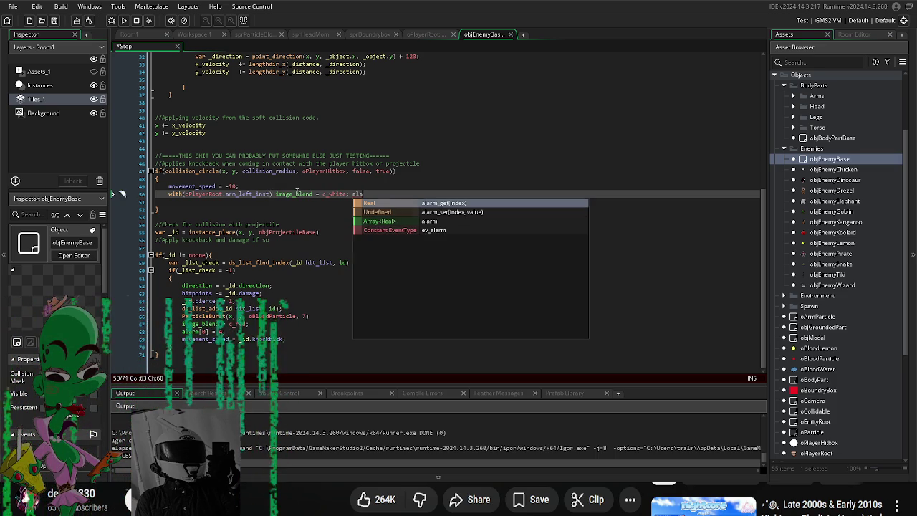
pyautogui.write('rm[0] = 4;')
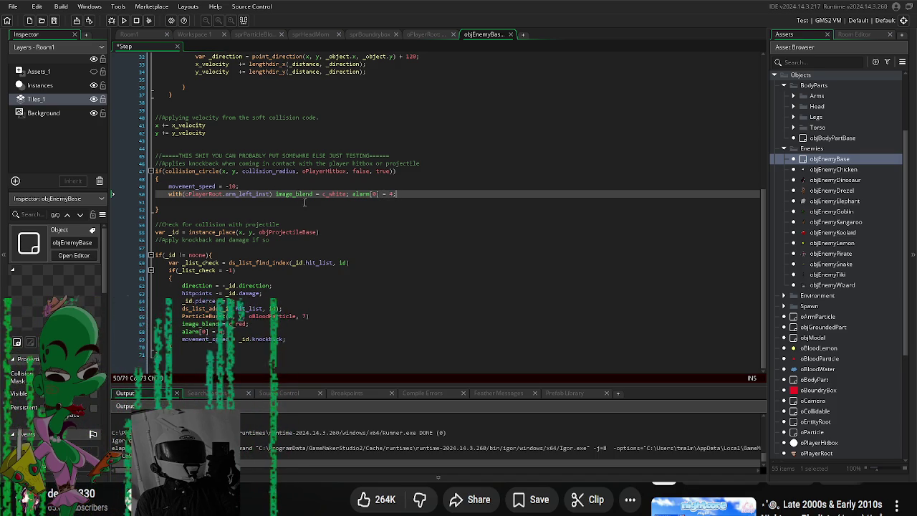
# Step: Duplicate the left-arm flash line three times below it
pyautogui.moveTo(412, 193); pyautogui.dragTo(185, 197)
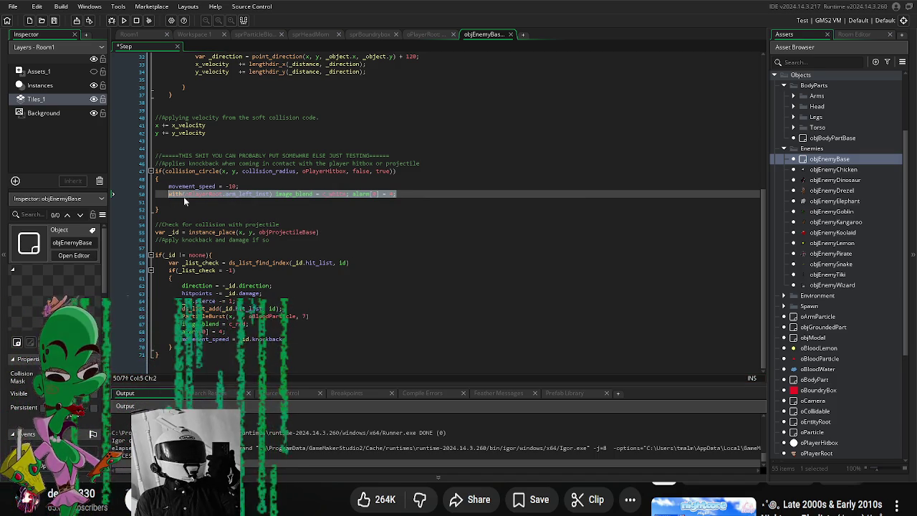
pyautogui.click(408, 194)
pyautogui.hotkey('ctrl', 'd')
pyautogui.press('Return')
pyautogui.write('with(oPlayerRoot.arm_left_inst) image_blend = c_white; alarm[0] = 4;')
pyautogui.press('Return')
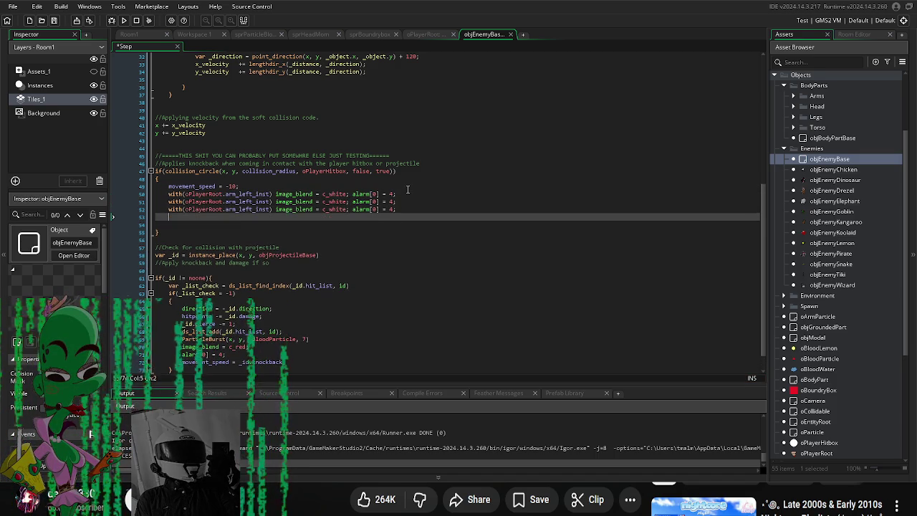
pyautogui.write('with(oPlayerRoot.arm_left_inst) image_blend = c_white; alarm[0] = 4;')
# Step: Retarget the copies to arm_right_inst, leg_right_inst and leg_left_inst
pyautogui.doubleClick(245, 202)
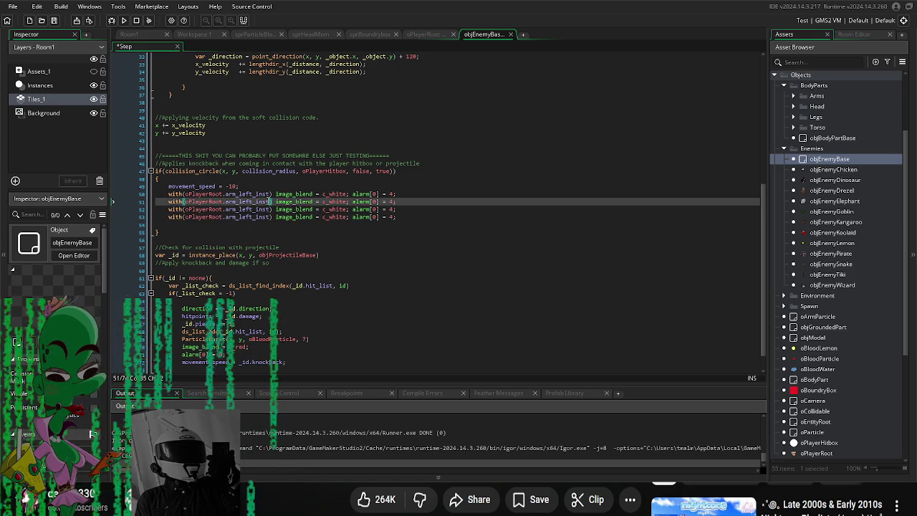
pyautogui.write('right')
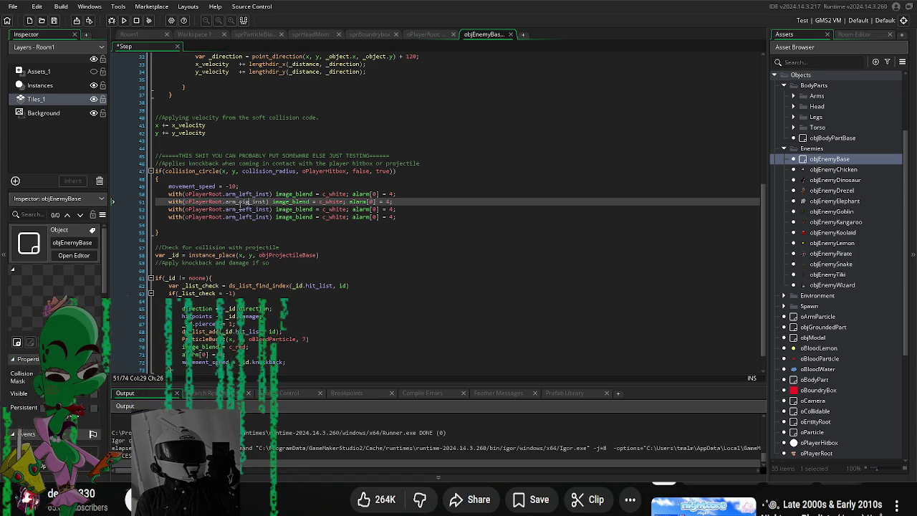
pyautogui.doubleClick(245, 209)
pyautogui.press('BackSpace')
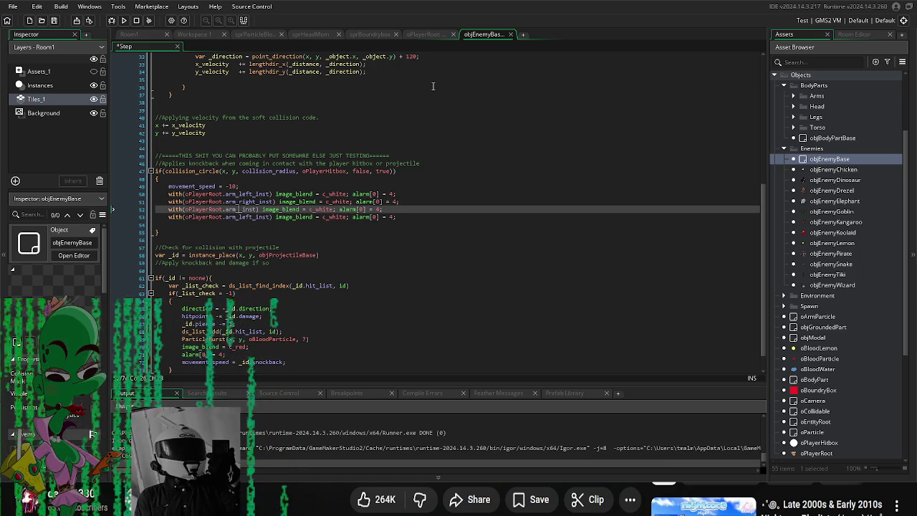
pyautogui.press('BackSpace')
pyautogui.press('BackSpace')
pyautogui.press('BackSpace')
pyautogui.write('leg_')
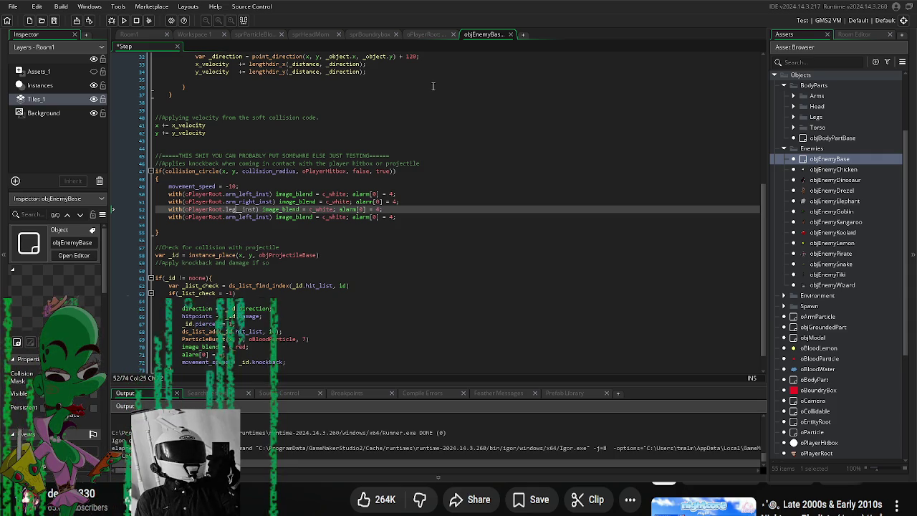
pyautogui.write('right_')
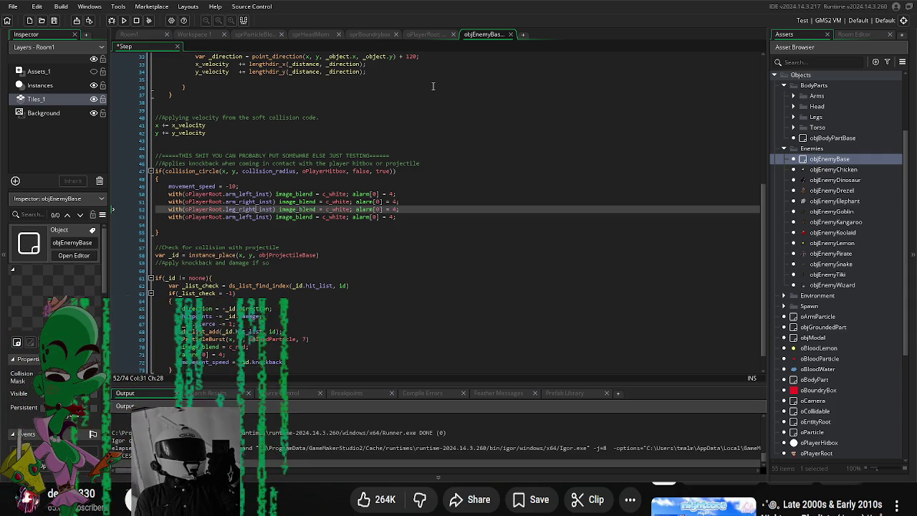
pyautogui.press('Down')
pyautogui.press('BackSpace')
pyautogui.press('BackSpace')
pyautogui.press('BackSpace')
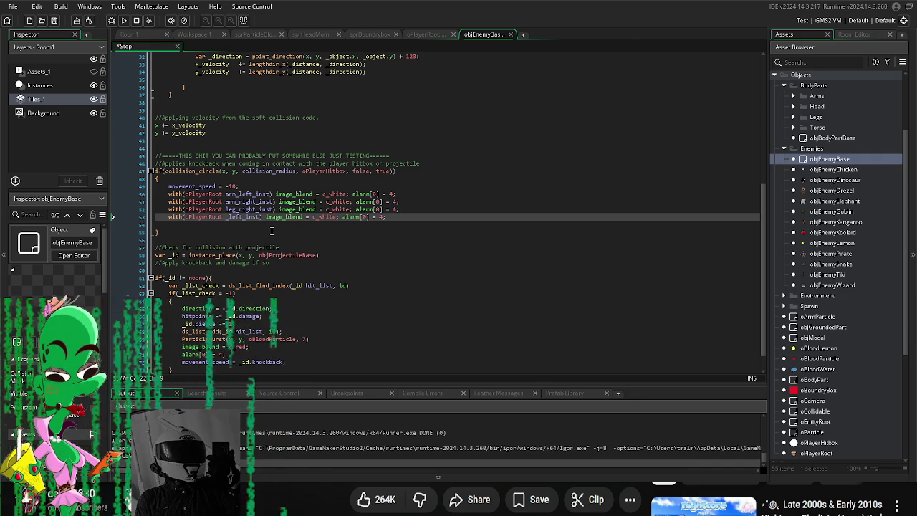
pyautogui.write('leg')
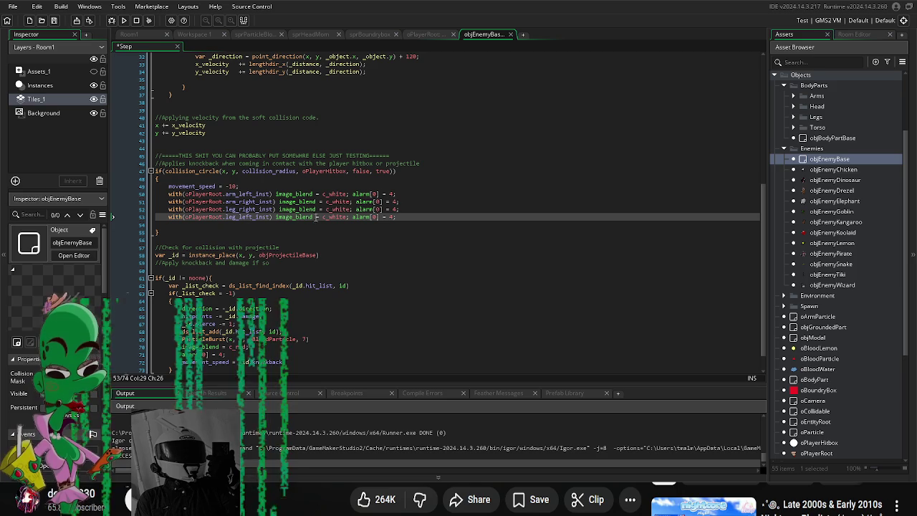
# Step: Duplicate the leg_left_inst flash line once more for another body part
pyautogui.click(275, 217)
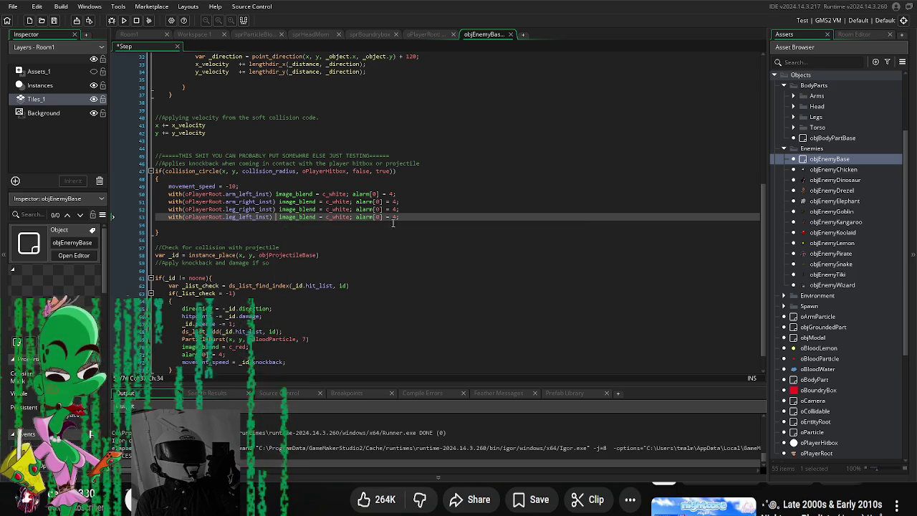
pyautogui.click(276, 194)
pyautogui.moveTo(400, 217)
pyautogui.mouseDown()
pyautogui.moveTo(169, 217)
pyautogui.moveTo(419, 217)
pyautogui.mouseUp()
pyautogui.hotkey('ctrl', 'c')
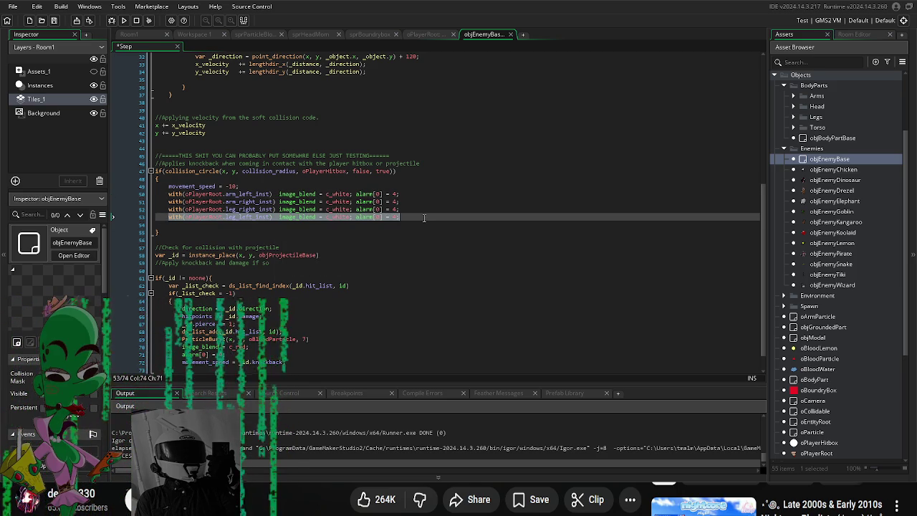
pyautogui.click(419, 217)
pyautogui.press('Return')
pyautogui.hotkey('ctrl', 'v')
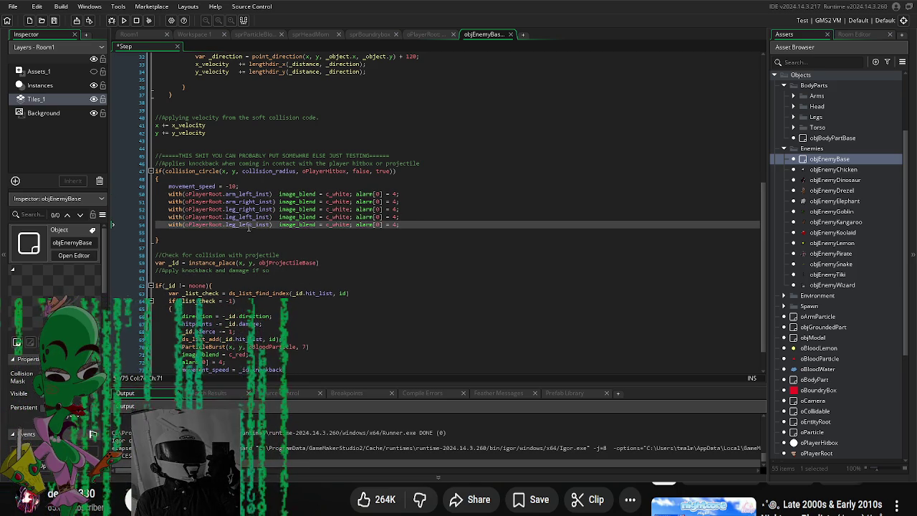
pyautogui.click(254, 179)
pyautogui.click(259, 186)
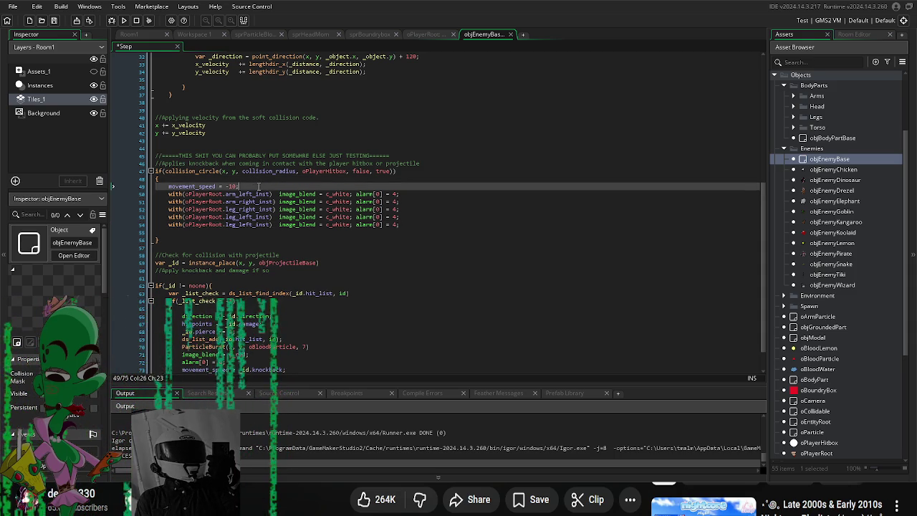
# Step: Add a line after movement_speed subtracting damage from oPlayerRoot.healhpoints
pyautogui.press('Return')
pyautogui.write('oPlayer.root.')
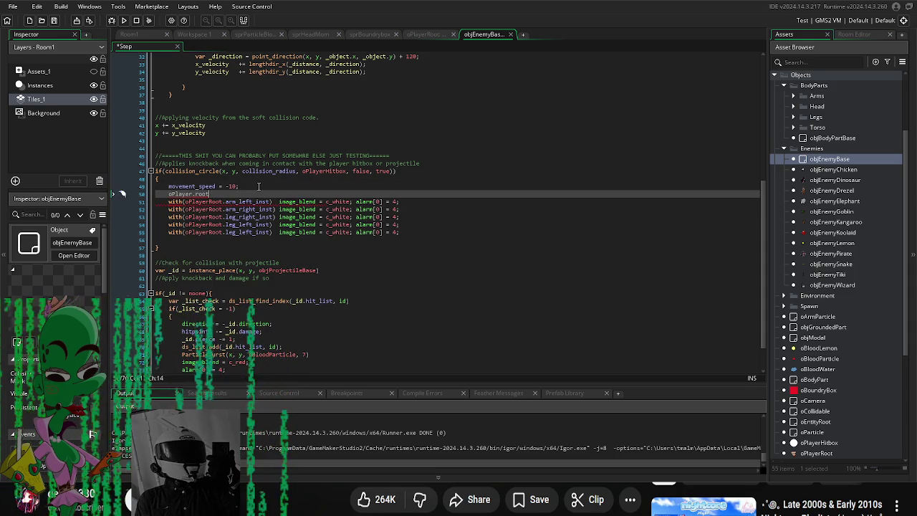
pyautogui.press('BackSpace')
pyautogui.press('BackSpace')
pyautogui.press('BackSpace')
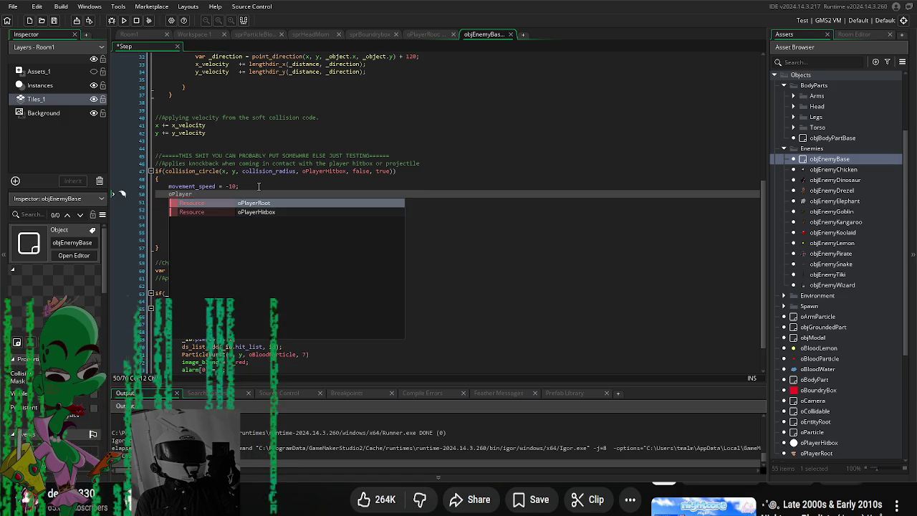
pyautogui.press('Return')
pyautogui.write('.heal')
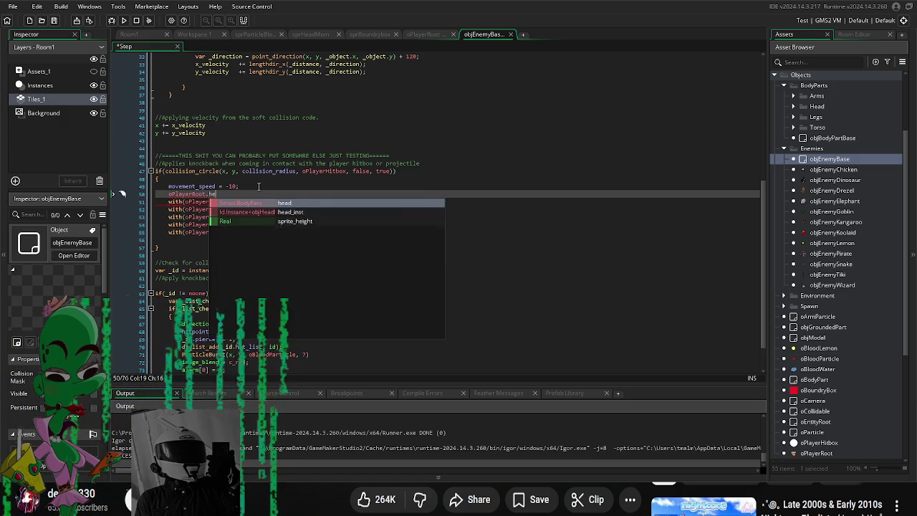
pyautogui.press('BackSpace')
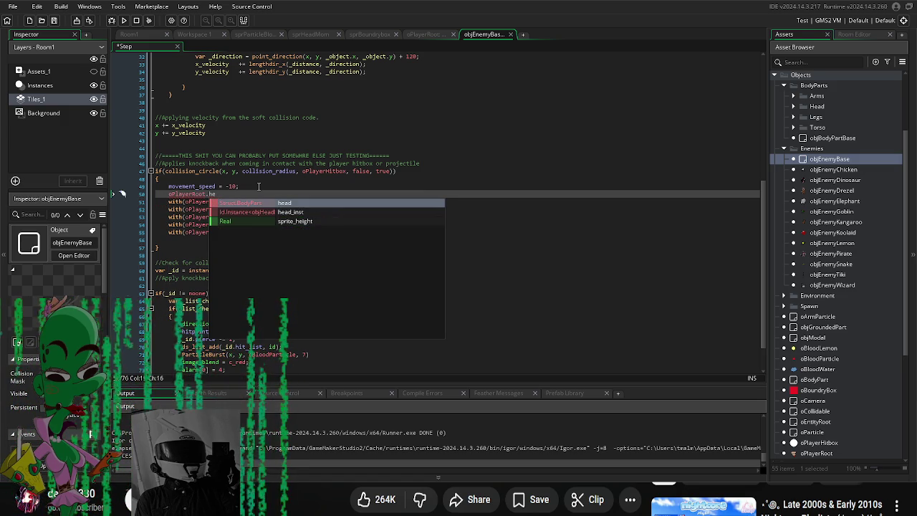
pyautogui.press('BackSpace')
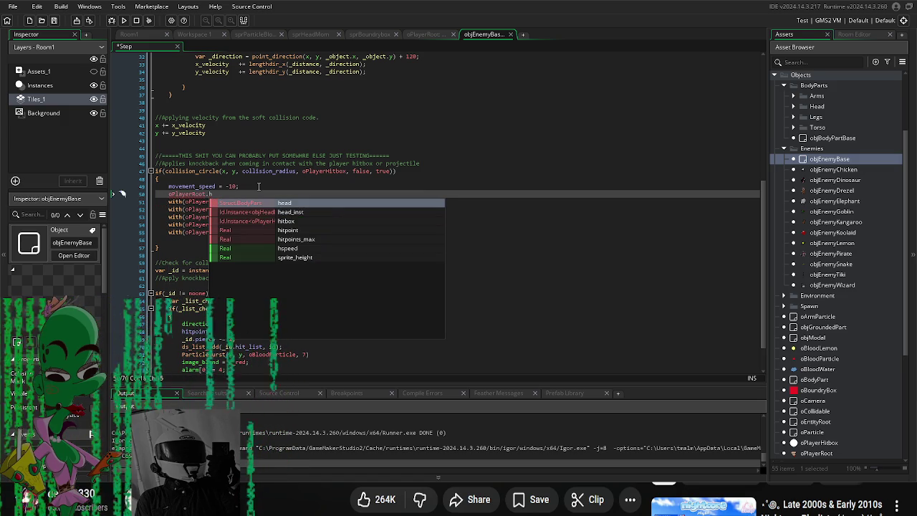
pyautogui.press('BackSpace')
pyautogui.write('heal')
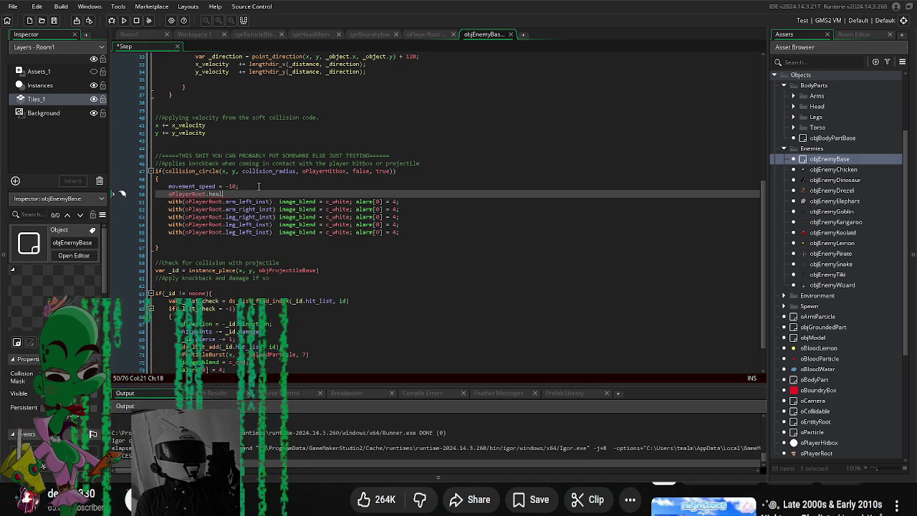
pyautogui.write('thth')
pyautogui.write('-= 10')
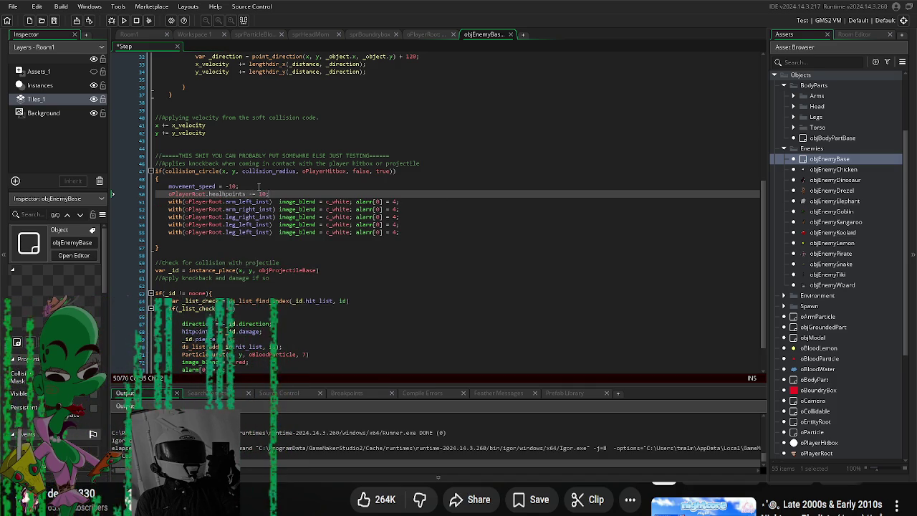
pyautogui.write('damage;')
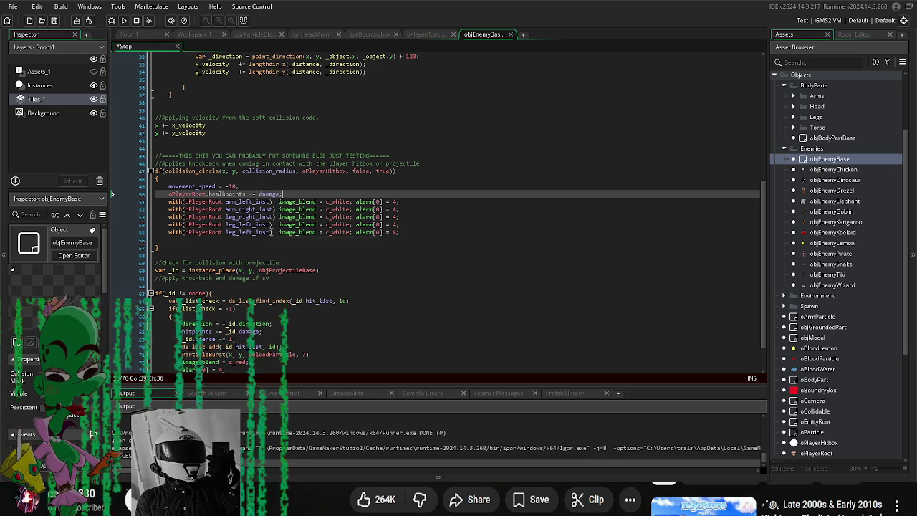
# Step: Change the duplicated leg_left_inst line to torso_inst, align its spacing, then open objEnemyPirate
pyautogui.click(230, 233)
pyautogui.write('da')
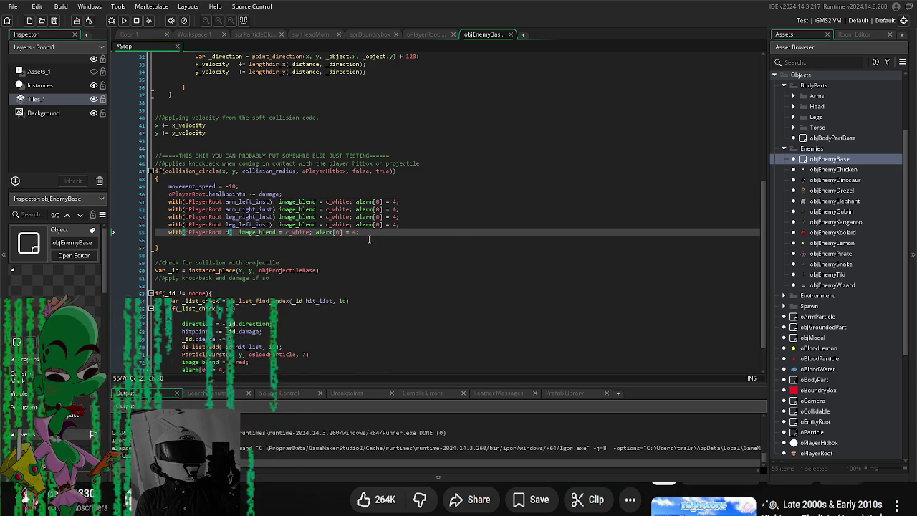
pyautogui.press('BackSpace')
pyautogui.press('BackSpace')
pyautogui.write('t')
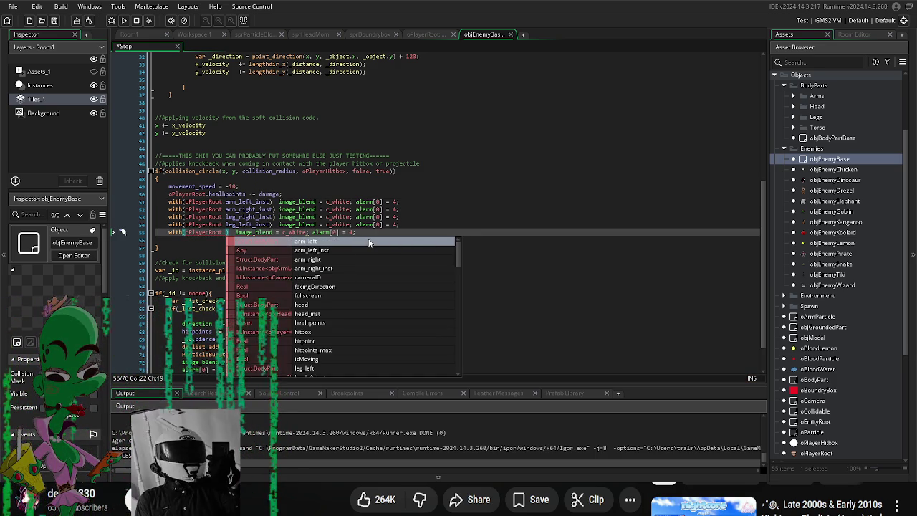
pyautogui.write('orso_')
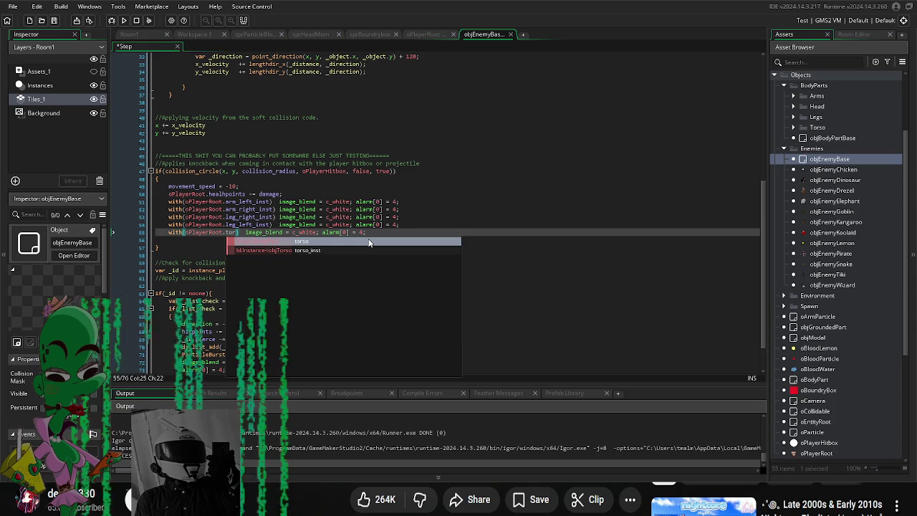
pyautogui.press('Return')
pyautogui.click(427, 199)
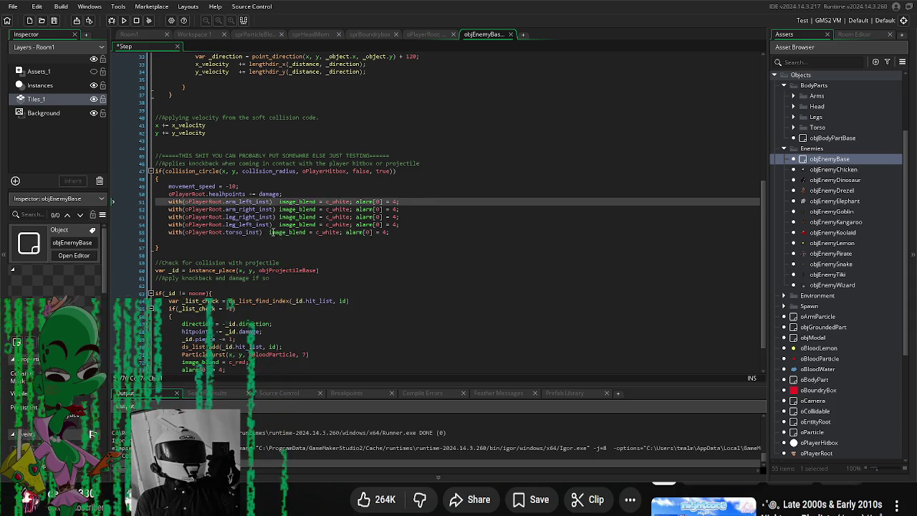
pyautogui.click(267, 233)
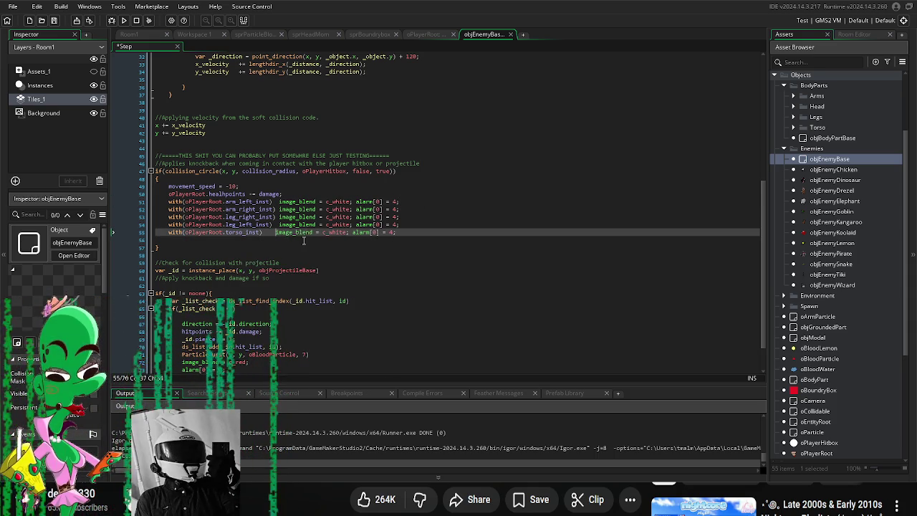
pyautogui.click(516, 280)
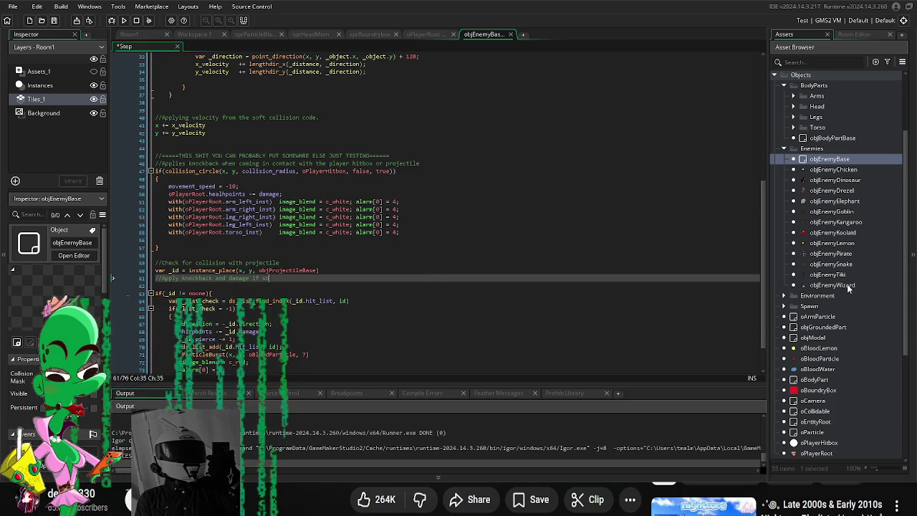
pyautogui.doubleClick(849, 254)
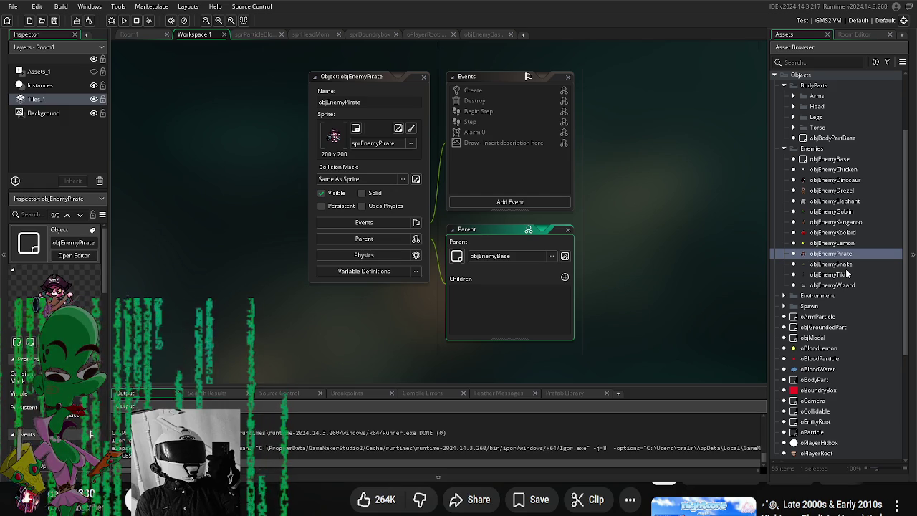
# Step: Open objEnemyBase and focus its Alarm 0 code (image_blend = c_white)
pyautogui.doubleClick(839, 162)
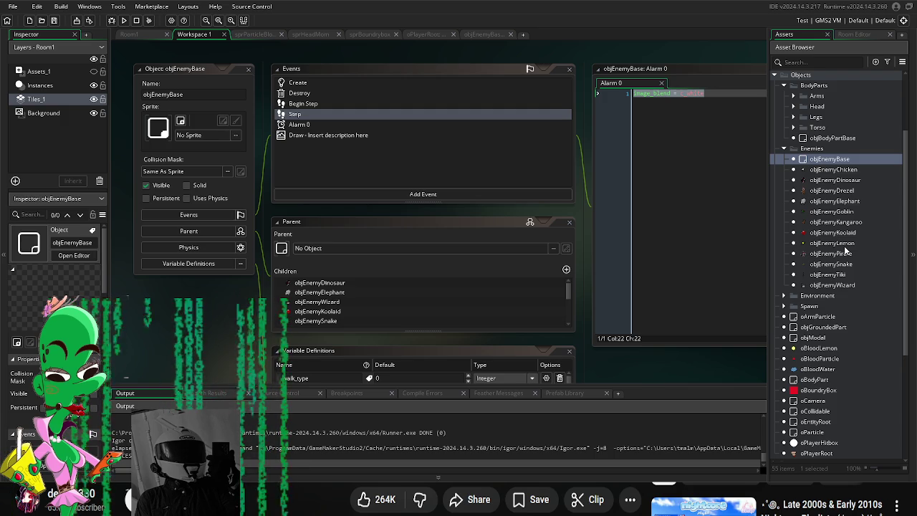
pyautogui.click(649, 178)
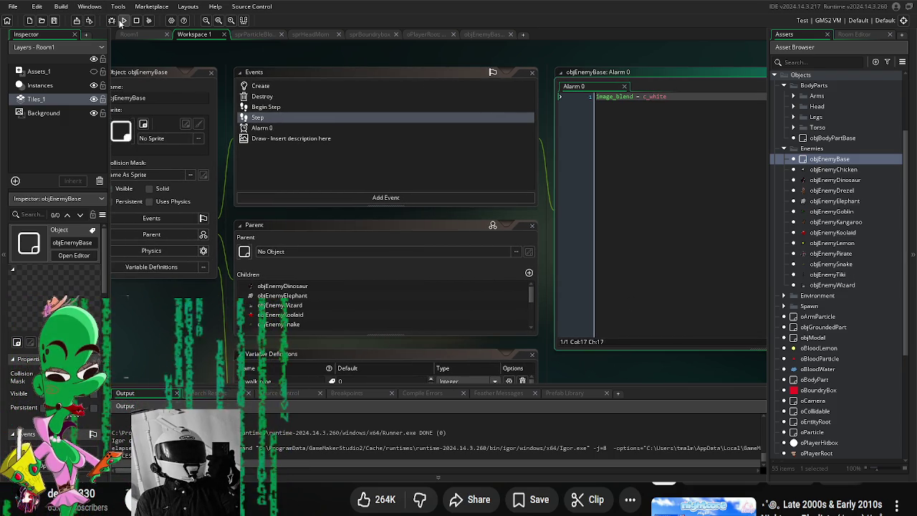
# Step: Test-run the game with F5, then open objEnemyBase's Step event code
pyautogui.press('F5')
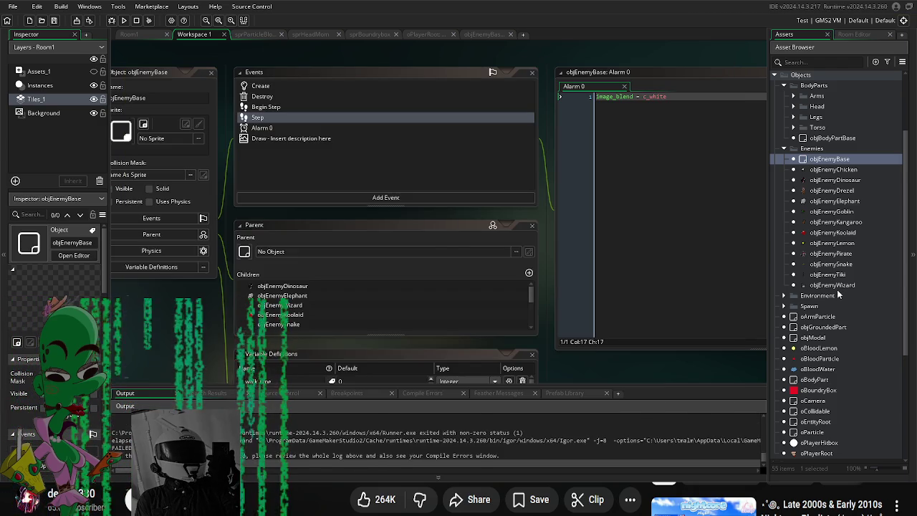
pyautogui.scroll(-3, 838, 349)
pyautogui.doubleClick(820, 376)
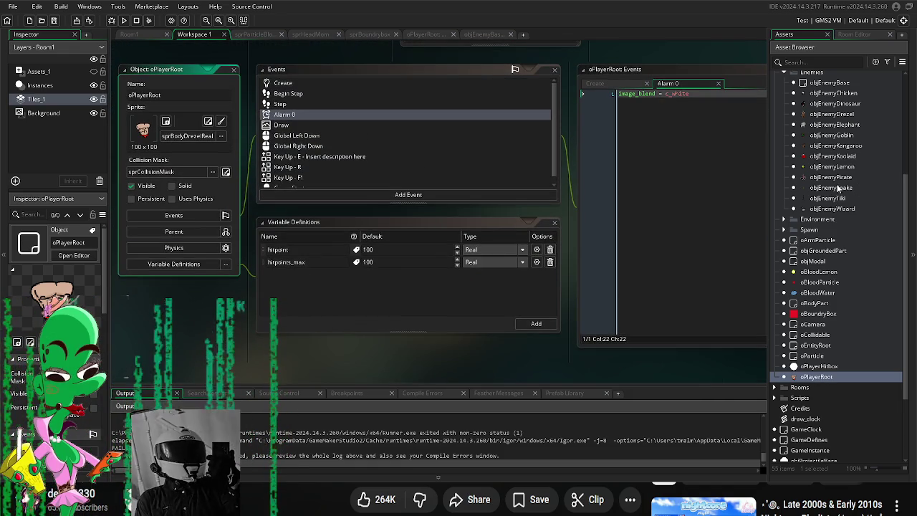
pyautogui.doubleClick(829, 82)
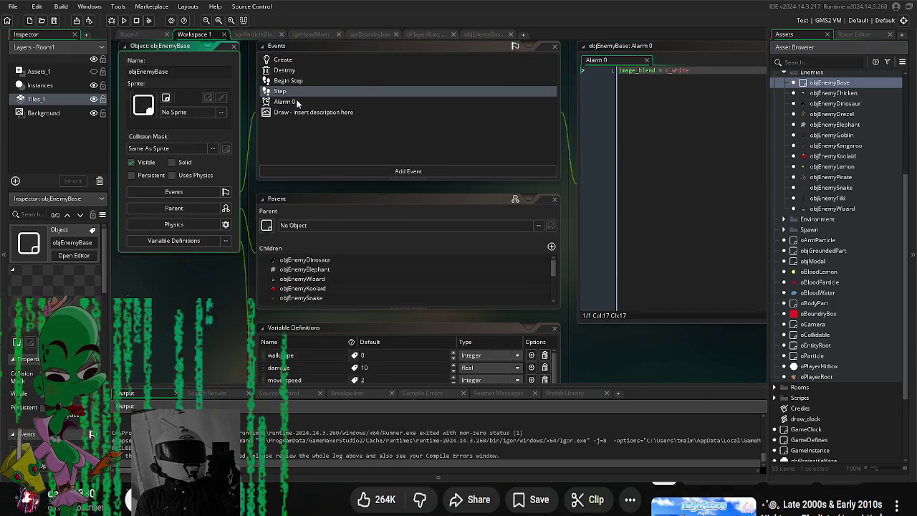
pyautogui.click(290, 101)
pyautogui.doubleClick(287, 91)
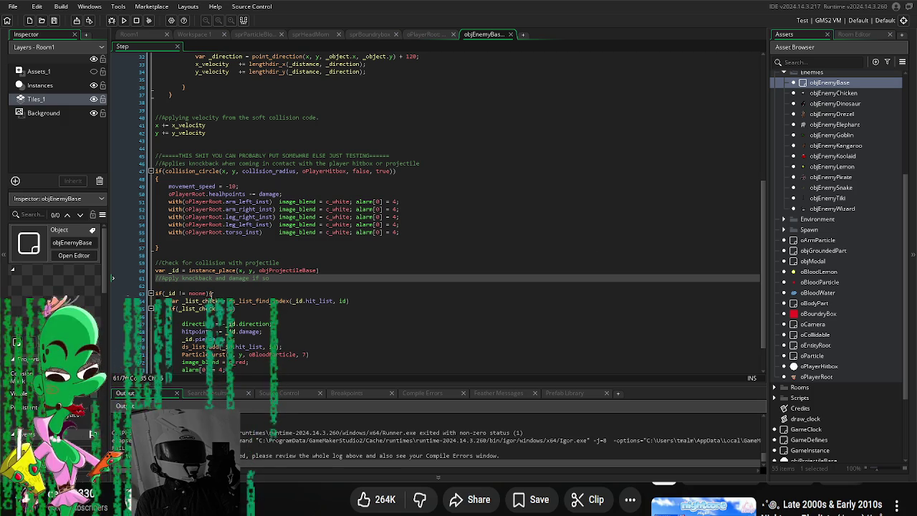
# Step: Replace healhpoints with hitpoint in the damage line and return to the objEnemyBase workspace
pyautogui.scroll(-2, 244, 272)
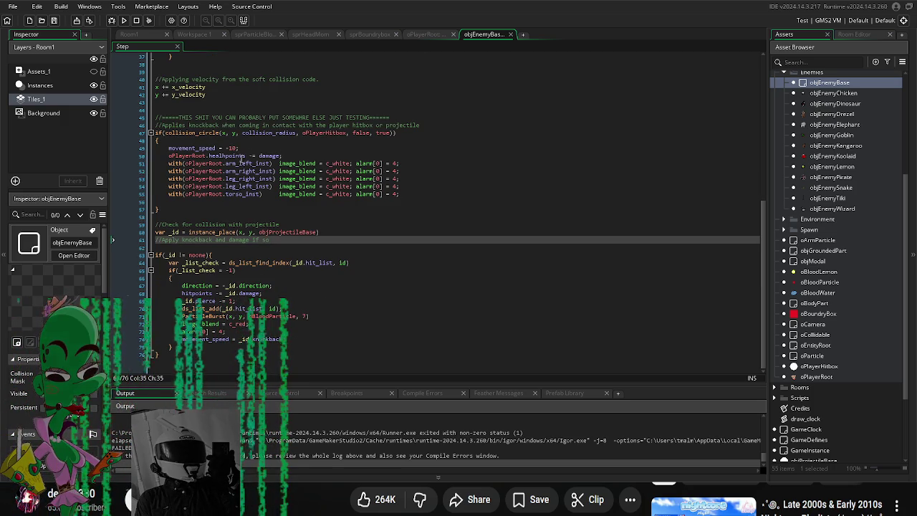
pyautogui.doubleClick(213, 156)
pyautogui.write('hitpo')
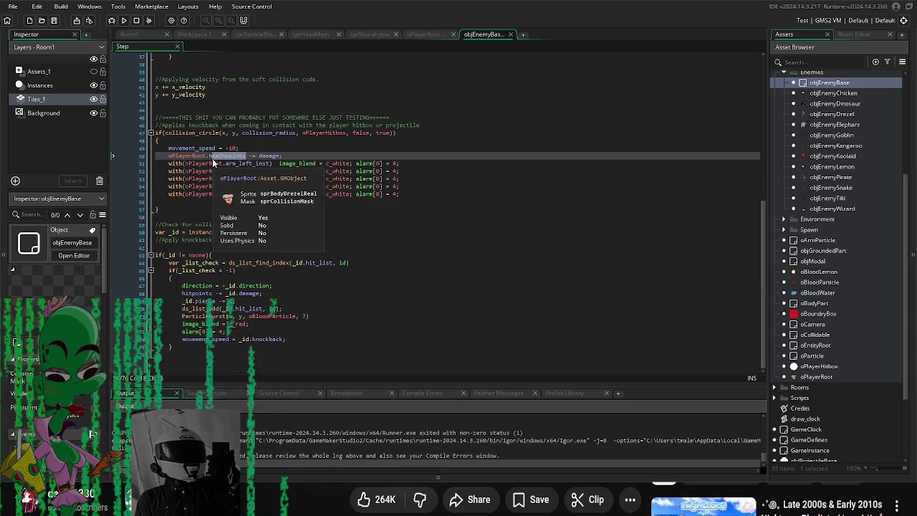
pyautogui.write('int')
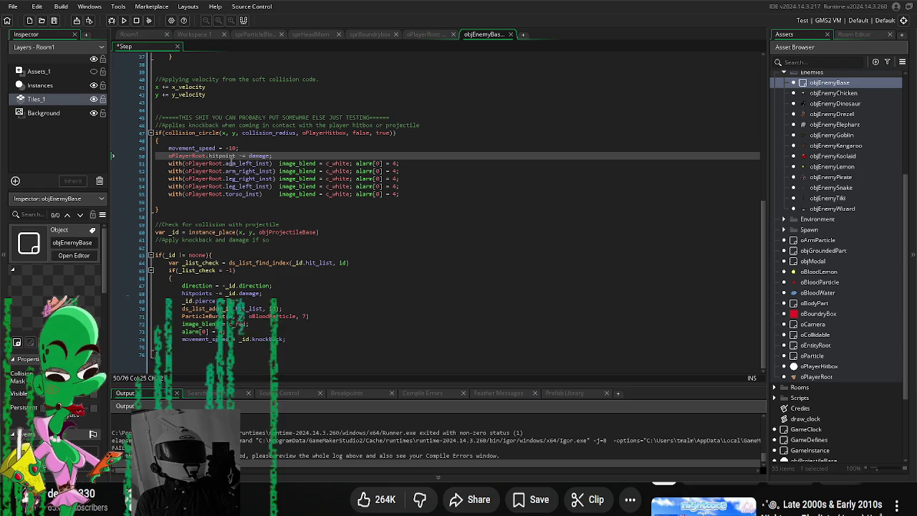
pyautogui.press('BackSpace')
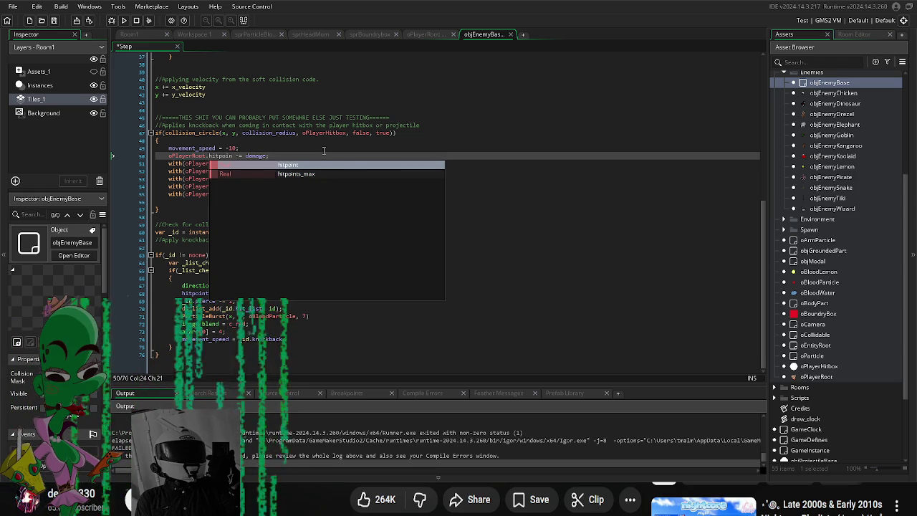
pyautogui.press('Escape')
pyautogui.write('t')
pyautogui.click(313, 194)
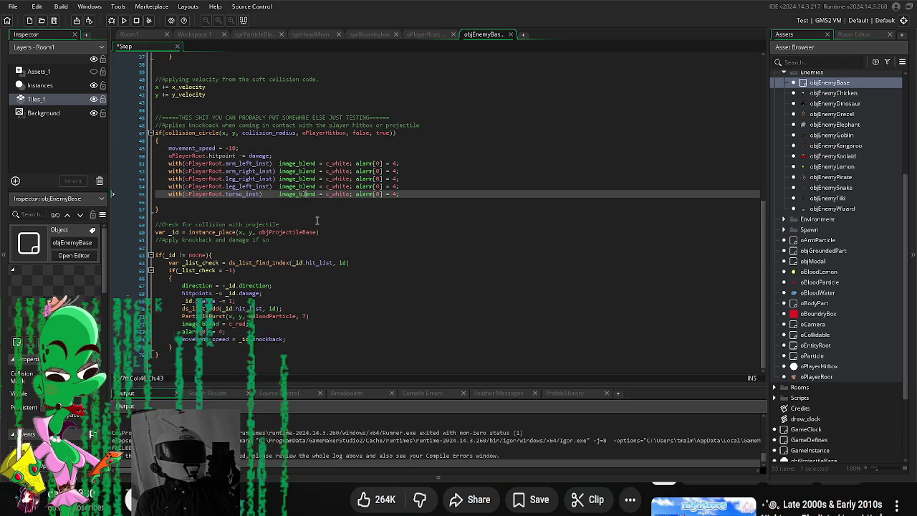
pyautogui.doubleClick(844, 84)
pyautogui.scroll(-3, 410, 323)
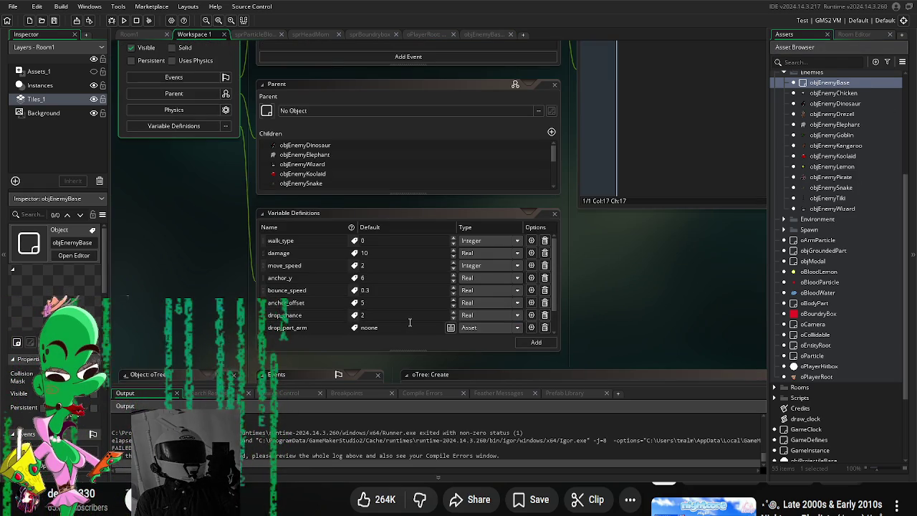
pyautogui.scroll(-1, 410, 323)
pyautogui.press('F5')
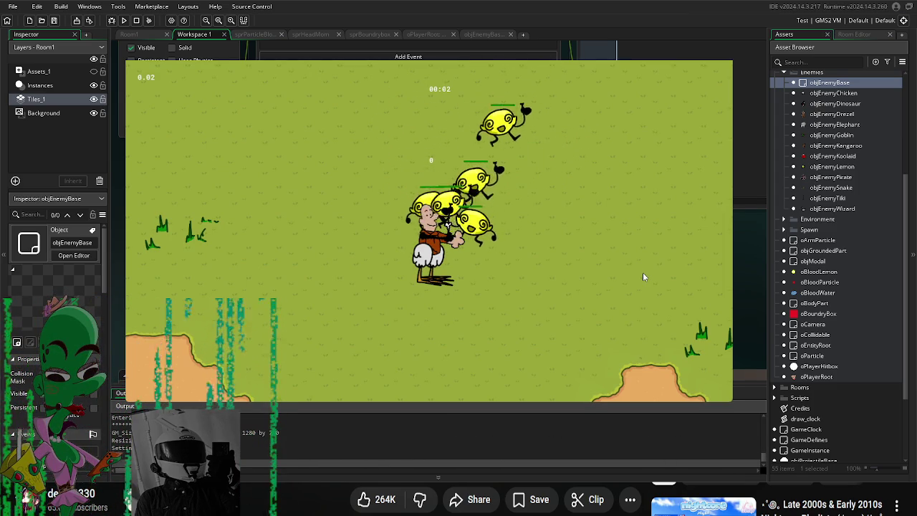
pyautogui.press('w')
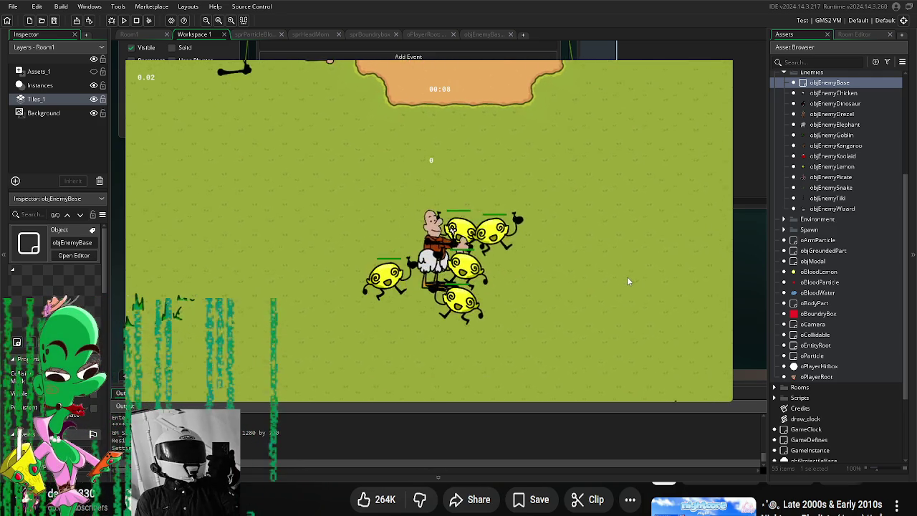
pyautogui.press('w')
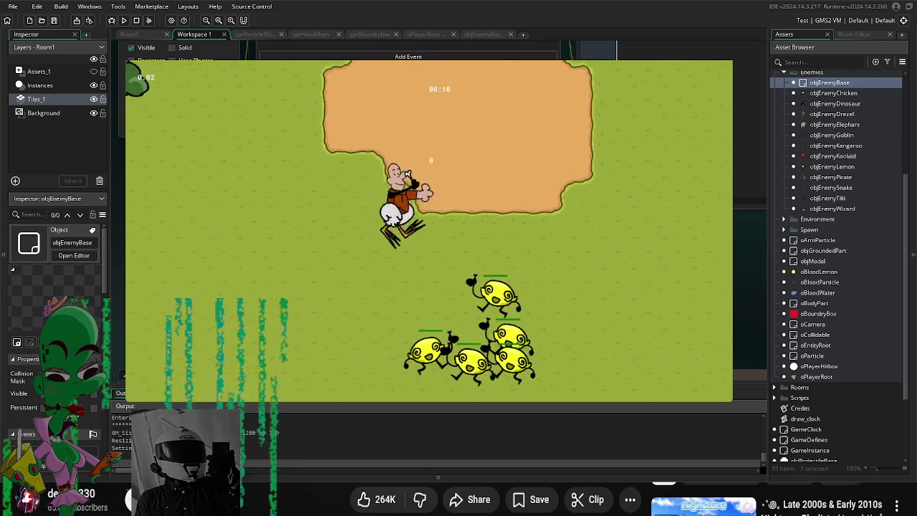
pyautogui.press('Escape')
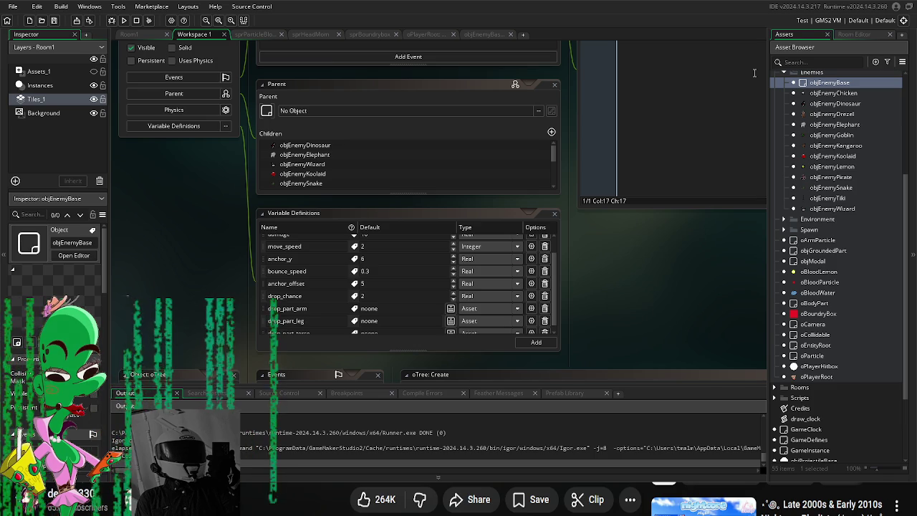
# Step: Review oPlayerRoot's variables and its Step event movement code
pyautogui.scroll(1, 516, 259)
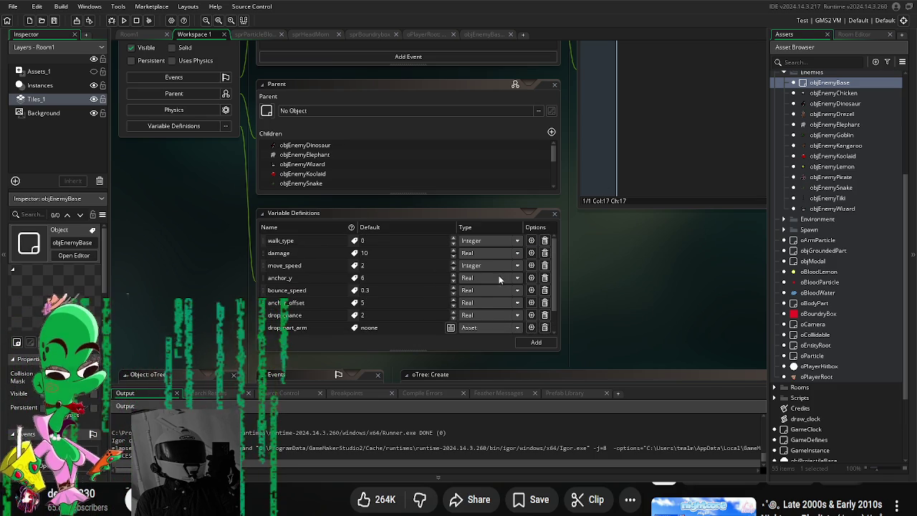
pyautogui.scroll(5, 604, 355)
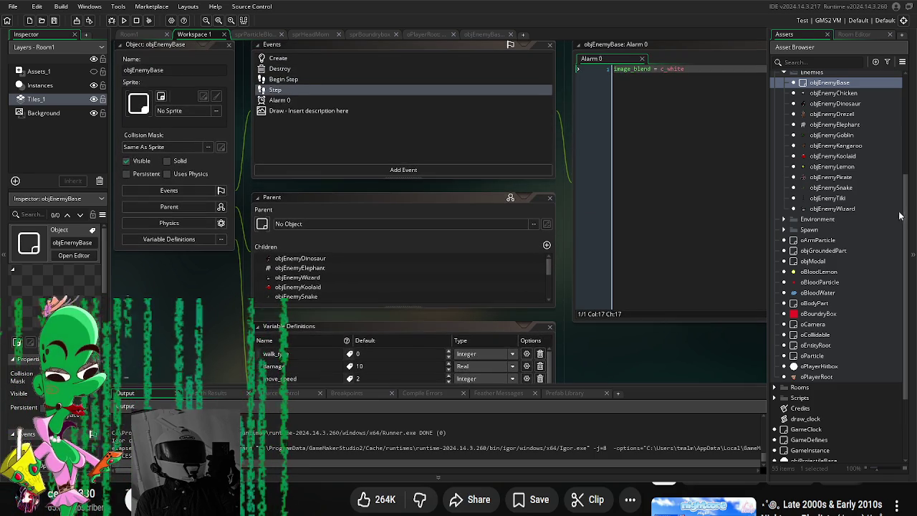
pyautogui.doubleClick(817, 376)
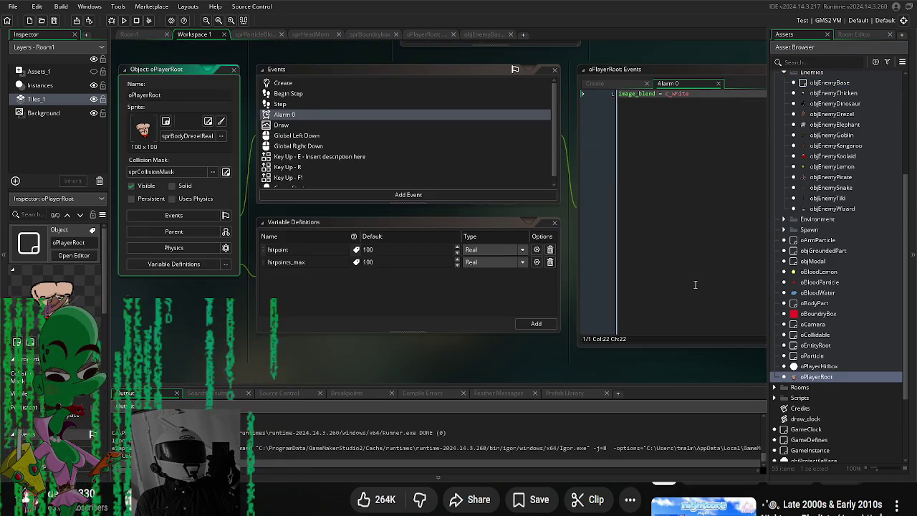
pyautogui.doubleClick(306, 104)
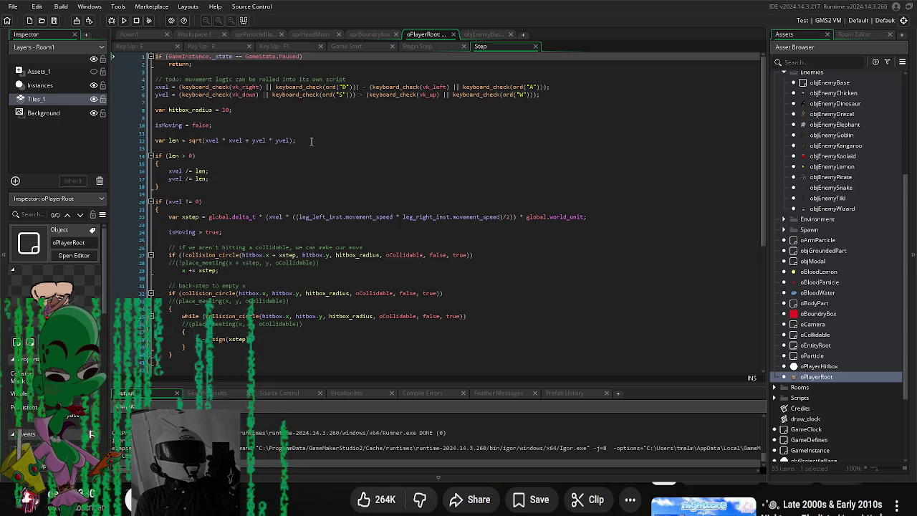
pyautogui.scroll(-8, 311, 140)
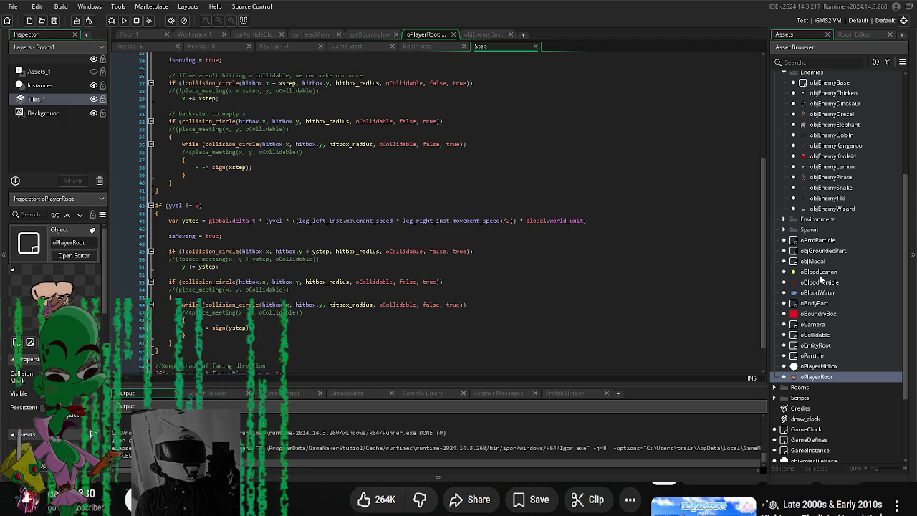
# Step: Glance at objEnemyDrezel, then open objEnemyBase's Step event code
pyautogui.doubleClick(844, 113)
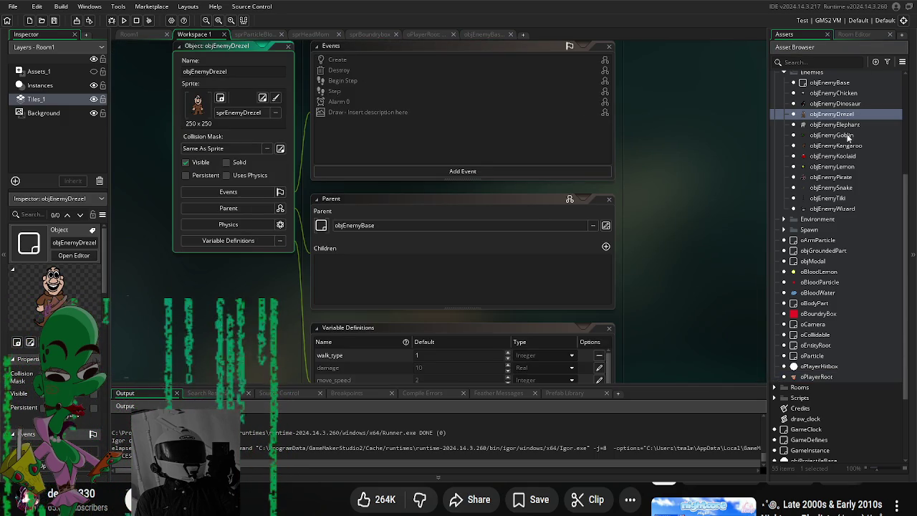
pyautogui.scroll(5, 838, 172)
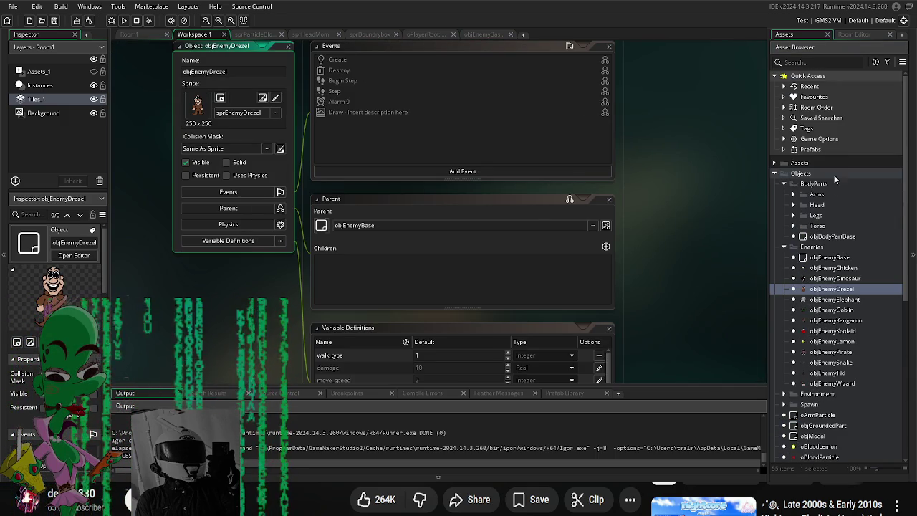
pyautogui.doubleClick(830, 257)
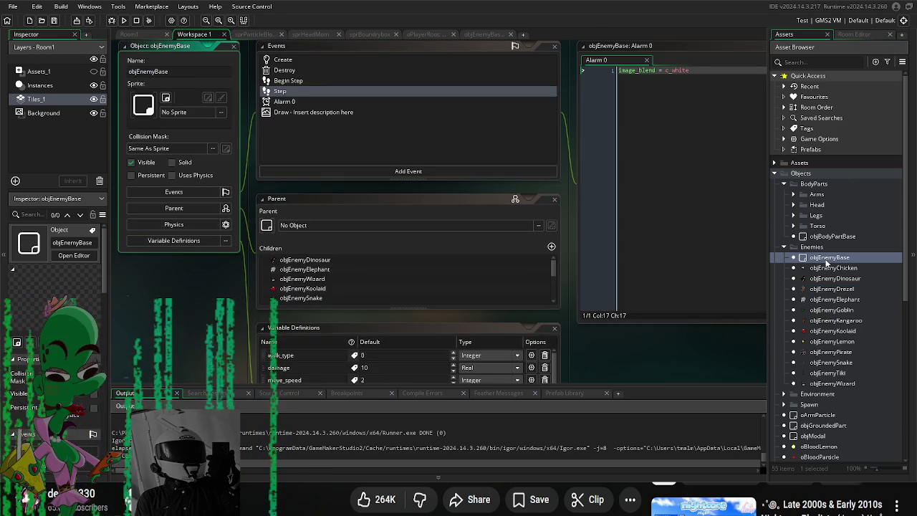
pyautogui.doubleClick(302, 94)
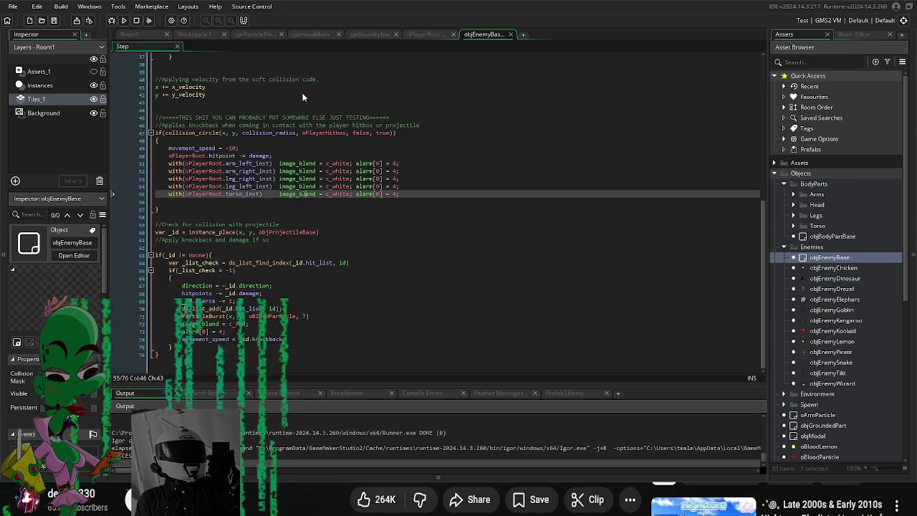
# Step: Below the hitpoint damage line, set oPlayerRoot.direction so the player is knocked back (direction+180)
pyautogui.click(417, 186)
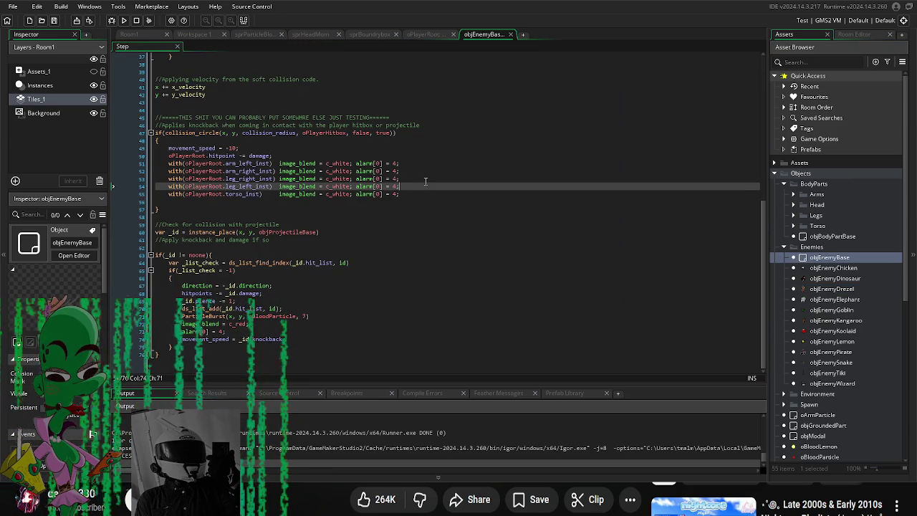
pyautogui.click(310, 154)
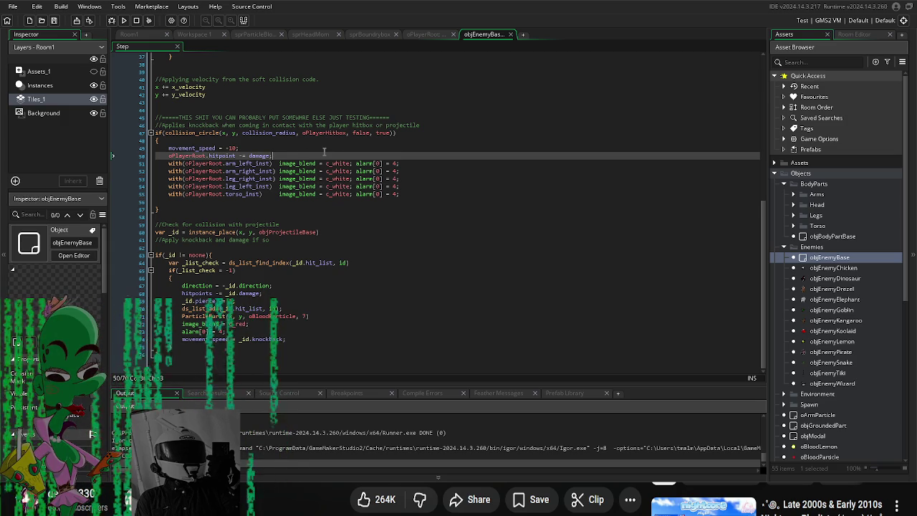
pyautogui.press('Return')
pyautogui.write('oPlayer.root')
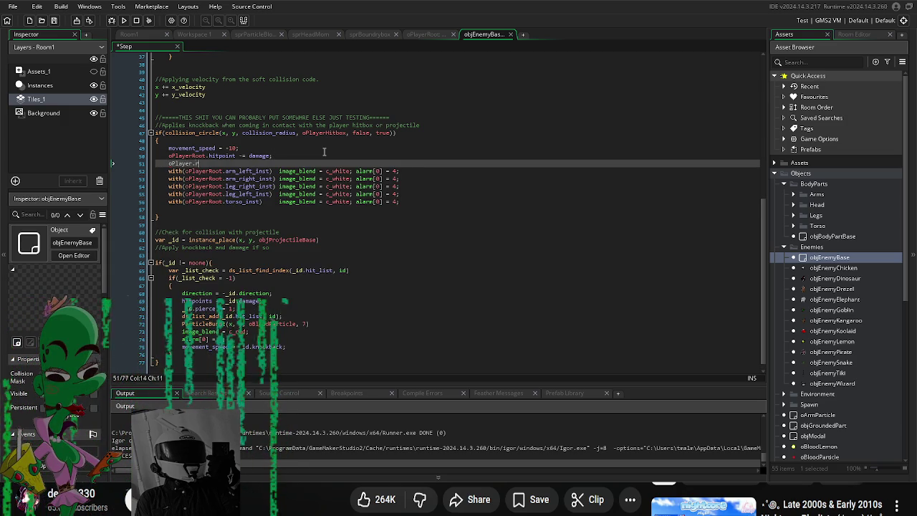
pyautogui.press('BackSpace')
pyautogui.press('BackSpace')
pyautogui.press('BackSpace')
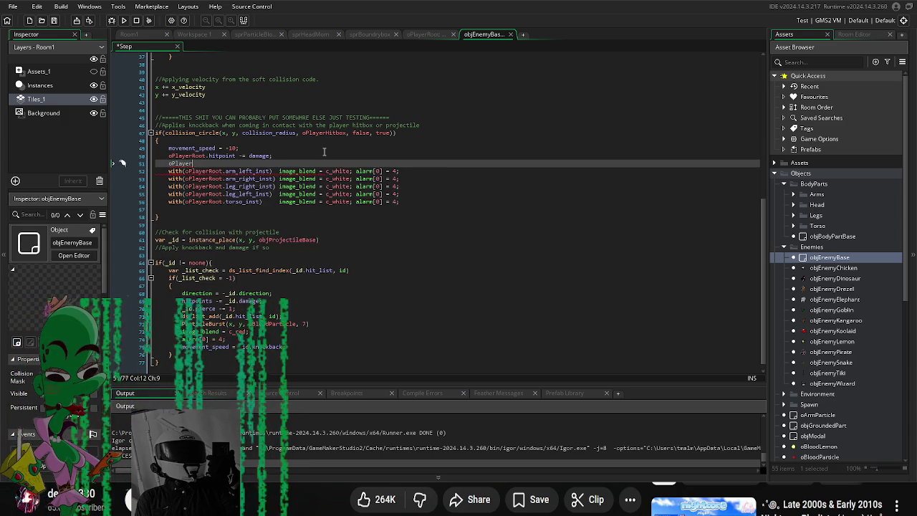
pyautogui.write('Roo')
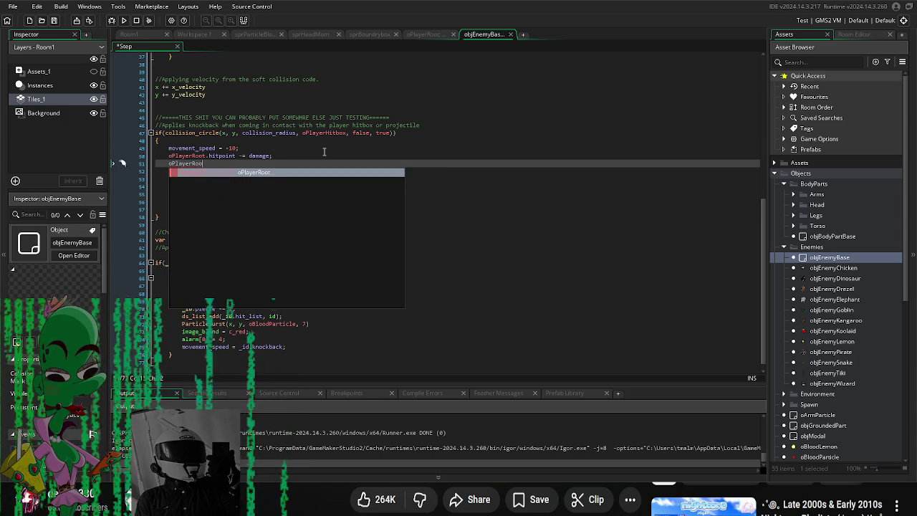
pyautogui.write('t.direction =')
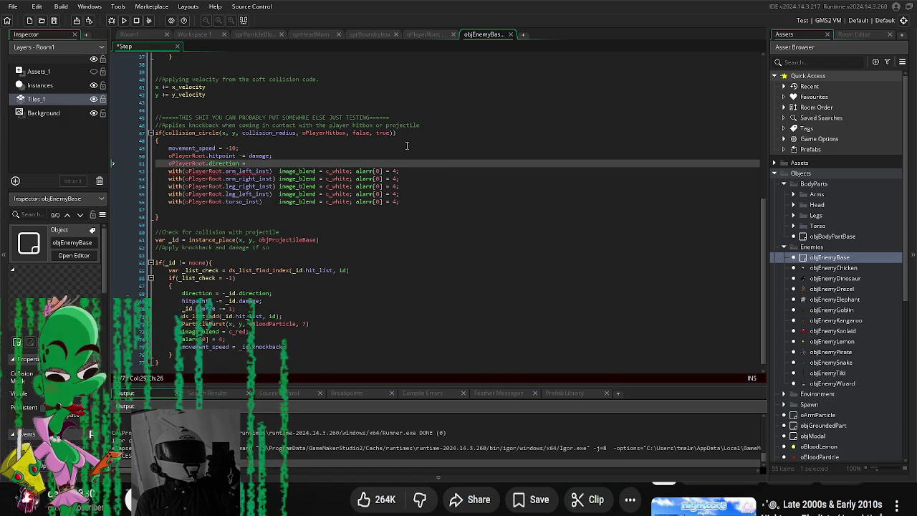
pyautogui.moveTo(242, 163); pyautogui.dragTo(168, 165)
pyautogui.hotkey('ctrl', 'c')
pyautogui.click(273, 161)
pyautogui.hotkey('ctrl', 'v')
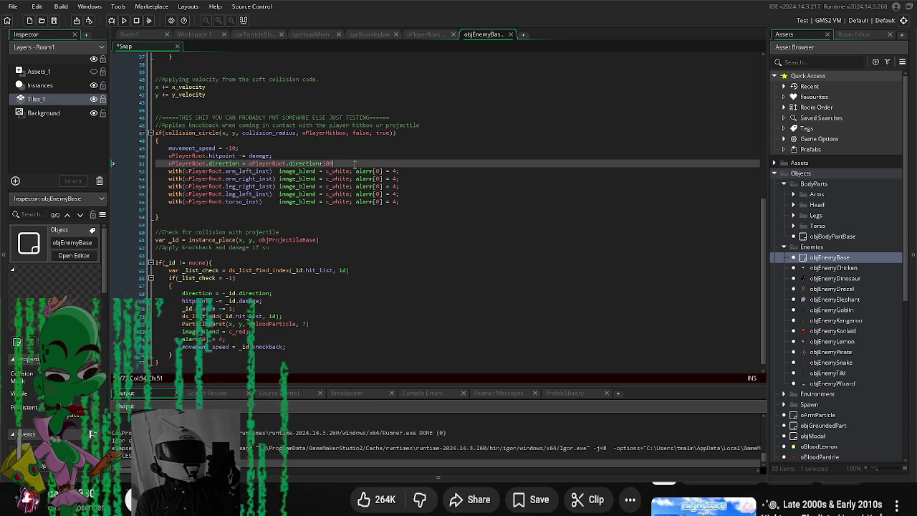
# Step: Add an oPlayerRoot.speed line pushing the player back with +5
pyautogui.press('Return')
pyautogui.write('oPlaye')
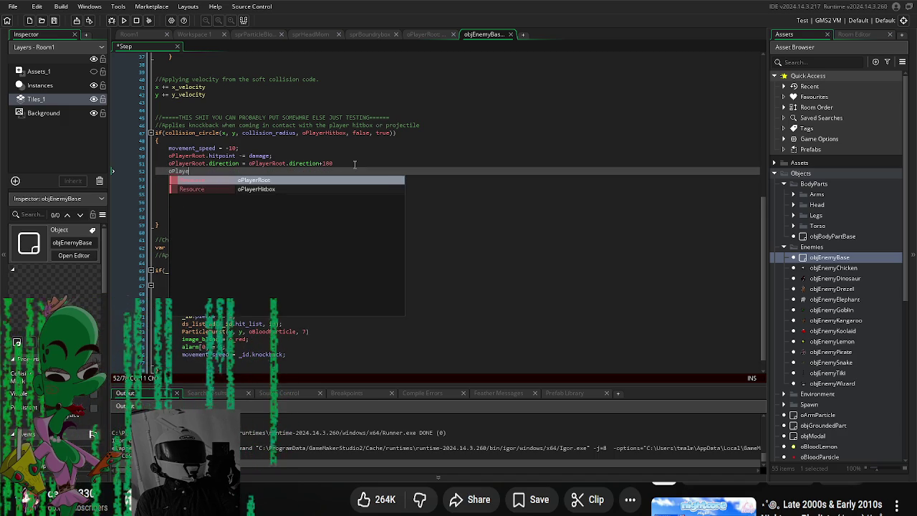
pyautogui.write('rRoot.')
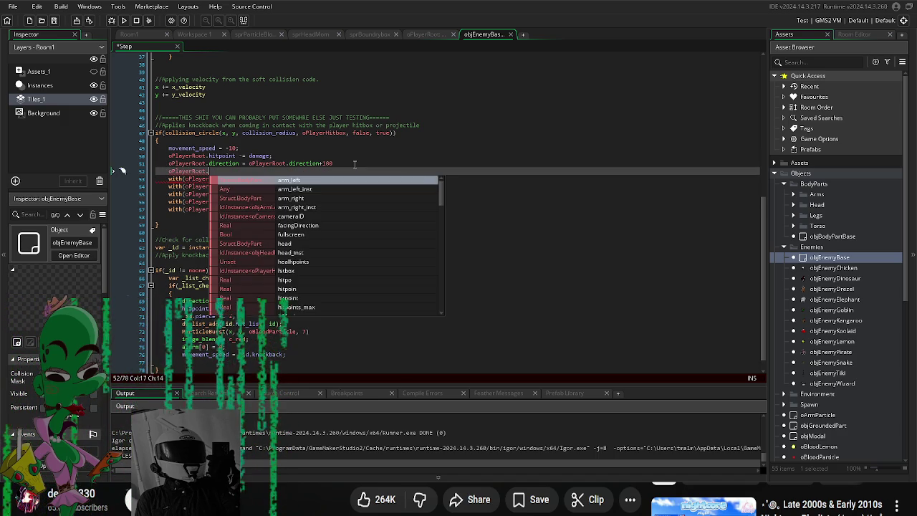
pyautogui.write('speed = -5;')
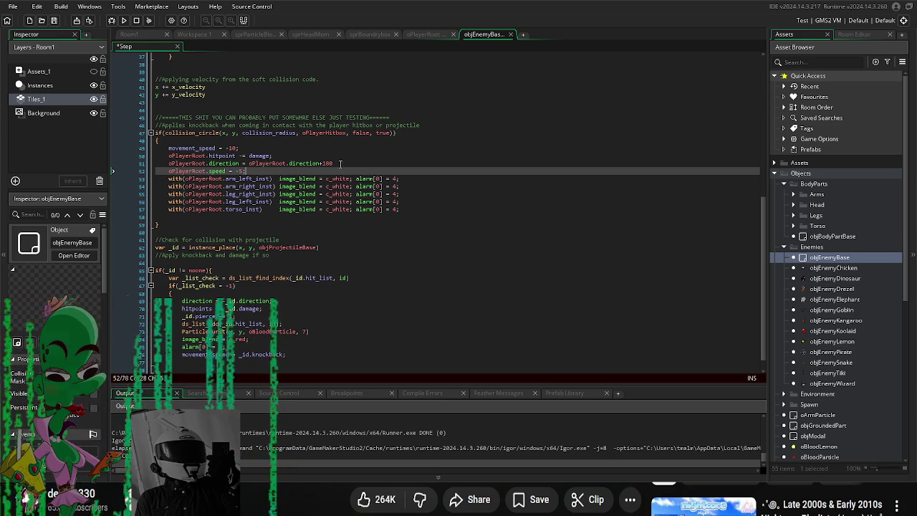
pyautogui.click(357, 217)
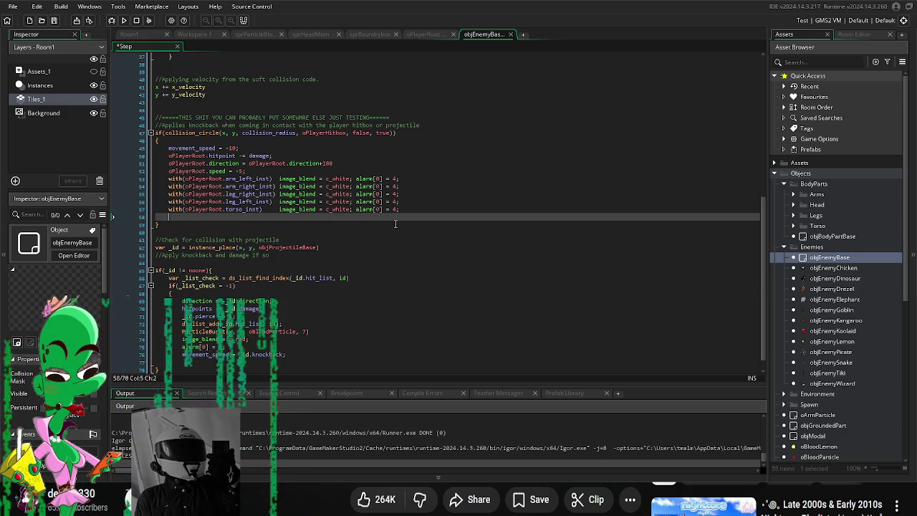
pyautogui.click(414, 207)
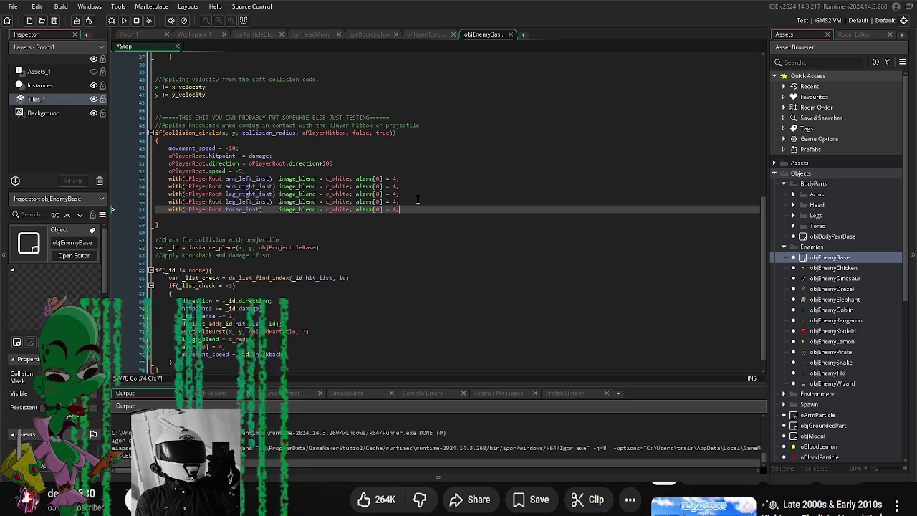
# Step: Replace c_white with c_red on lines 53, 54 and 55
pyautogui.doubleClick(351, 179)
pyautogui.write('c_red')
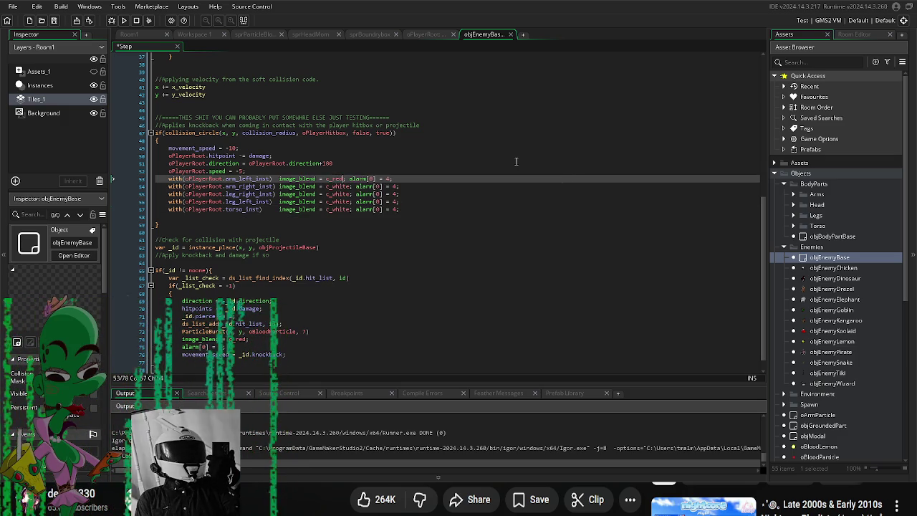
pyautogui.press('Down')
pyautogui.hotkey('ctrl', 'BackSpace')
pyautogui.hotkey('ctrl', 'Delete')
pyautogui.write('c_red')
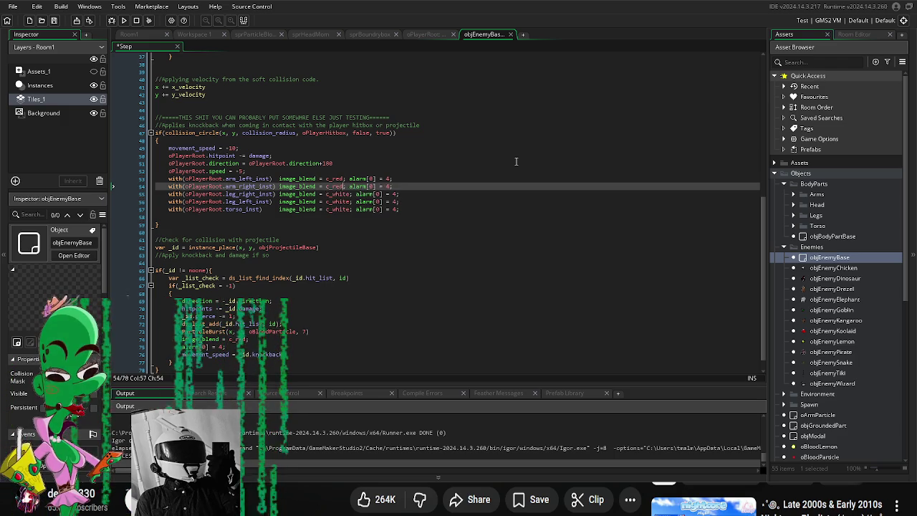
pyautogui.press('Down')
pyautogui.hotkey('ctrl', 'BackSpace')
pyautogui.hotkey('ctrl', 'Delete')
pyautogui.write('c_red')
# Step: Change lines 56 and 57 to c_red as well, then save and run the game
pyautogui.press('Down')
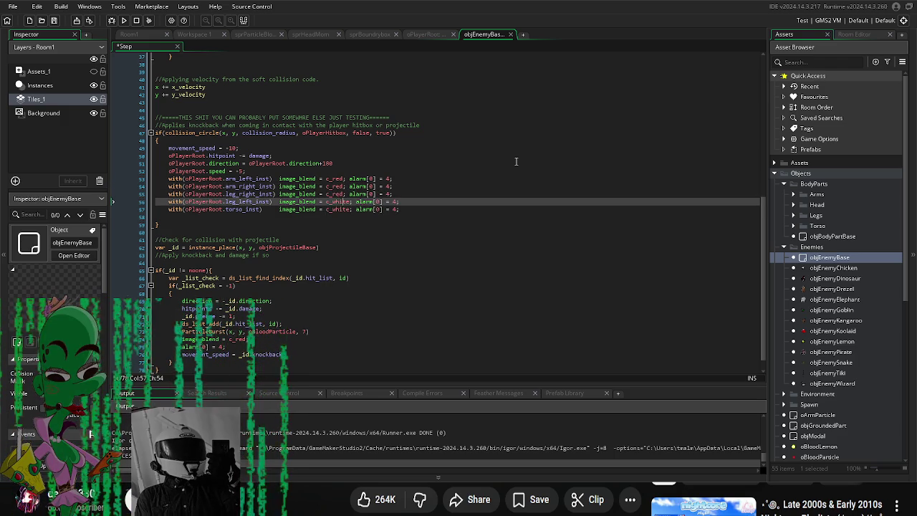
pyautogui.hotkey('ctrl', 'BackSpace')
pyautogui.hotkey('ctrl', 'Delete')
pyautogui.write('c_red')
pyautogui.press('Down')
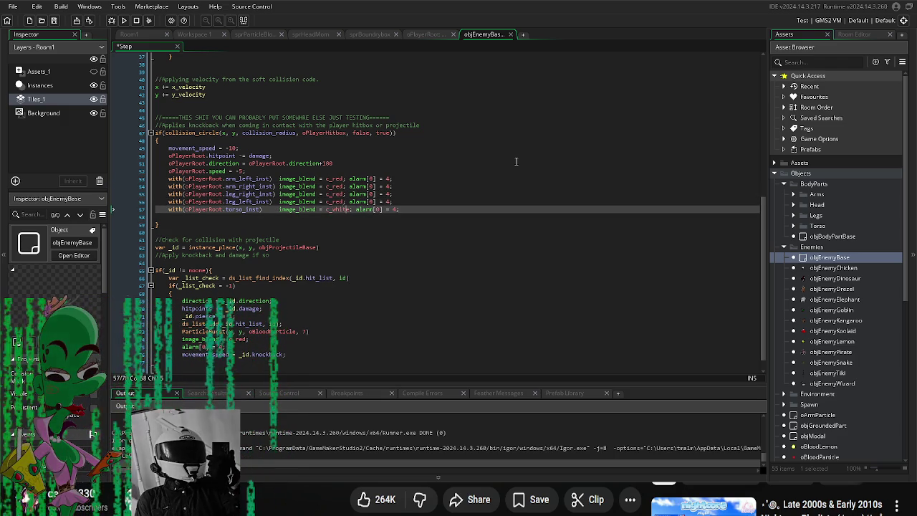
pyautogui.hotkey('ctrl', 'BackSpace')
pyautogui.hotkey('ctrl', 'Delete')
pyautogui.write('c_red')
pyautogui.press('F5')
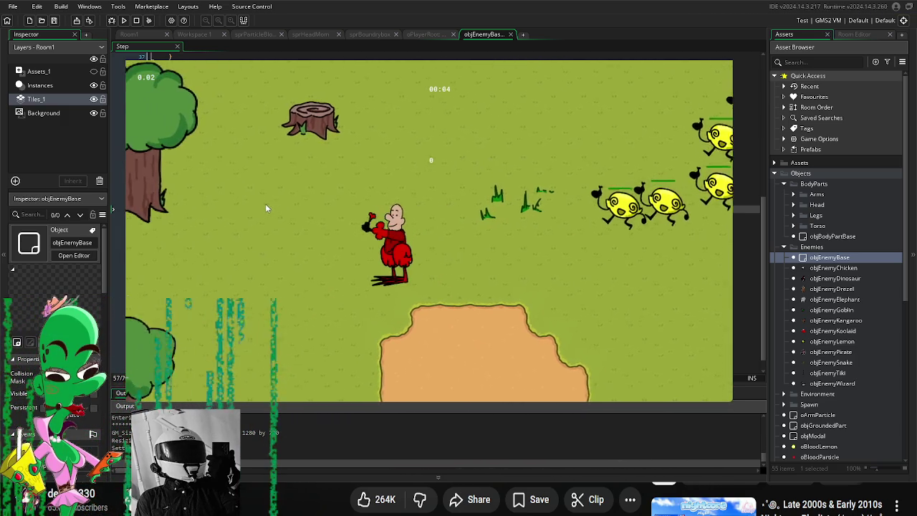
# Step: Walk the player left with A as the lemons approach, then close the game
pyautogui.press('a')
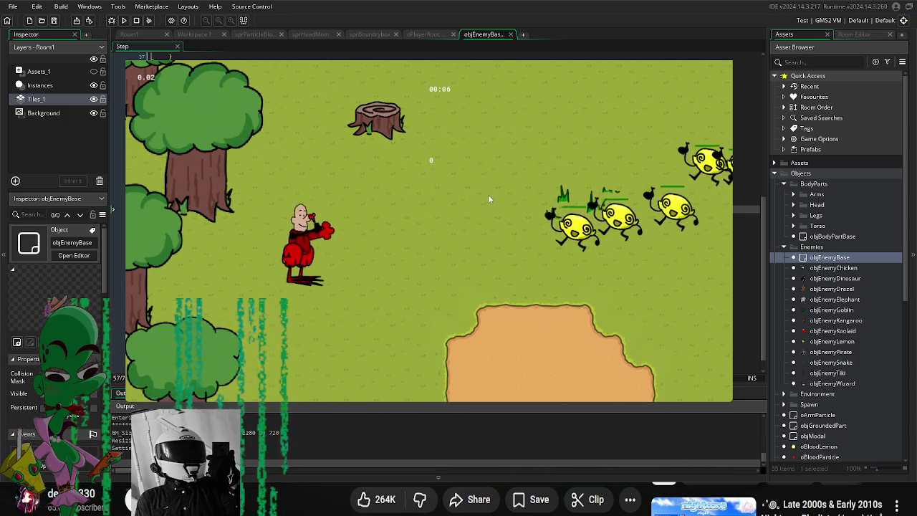
pyautogui.press('a')
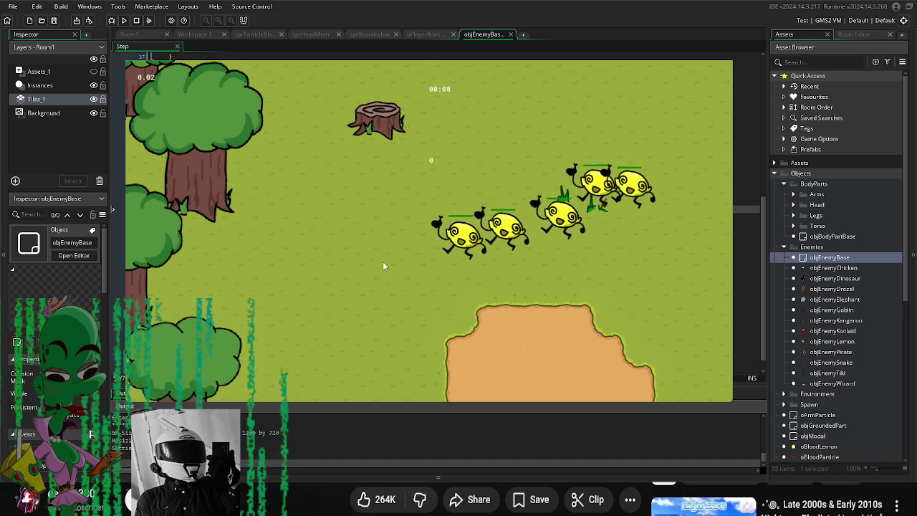
pyautogui.press('Escape')
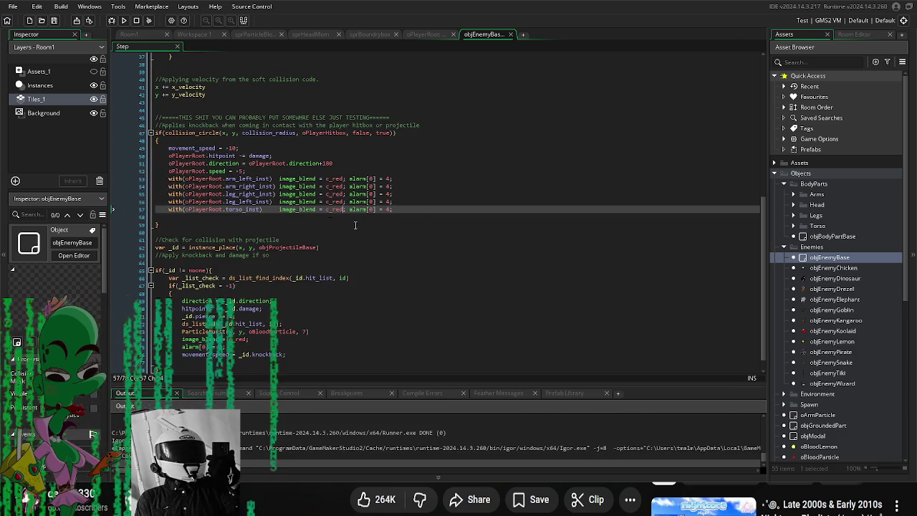
# Step: Comment out the oPlayerRoot.speed line and wrap arm_left_inst's statements in braces, alarm line separate
pyautogui.click(170, 170)
pyautogui.write('//')
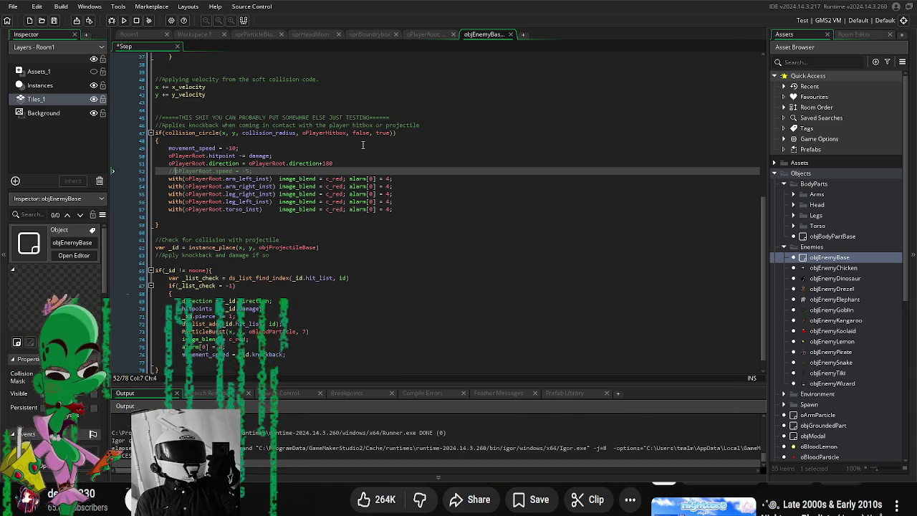
pyautogui.click(386, 178)
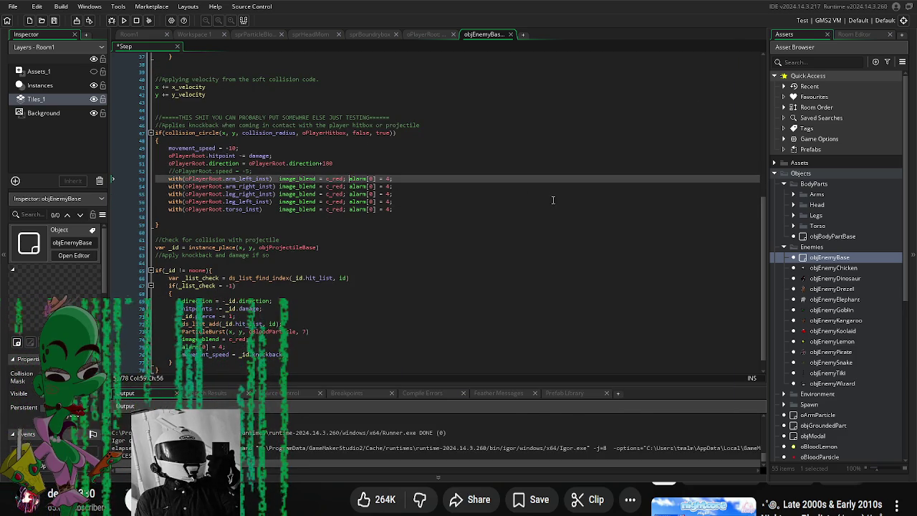
pyautogui.click(273, 178)
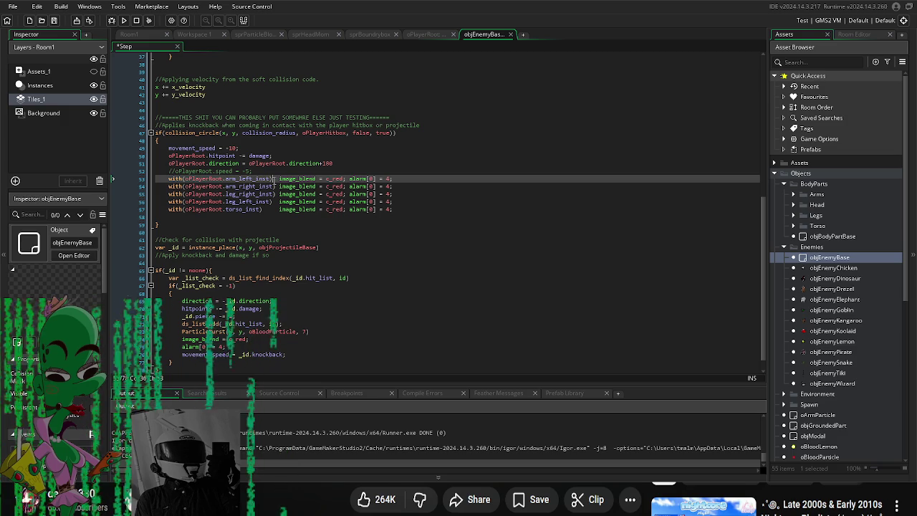
pyautogui.press('Return')
pyautogui.write('{')
pyautogui.press('Return')
pyautogui.press('Tab')
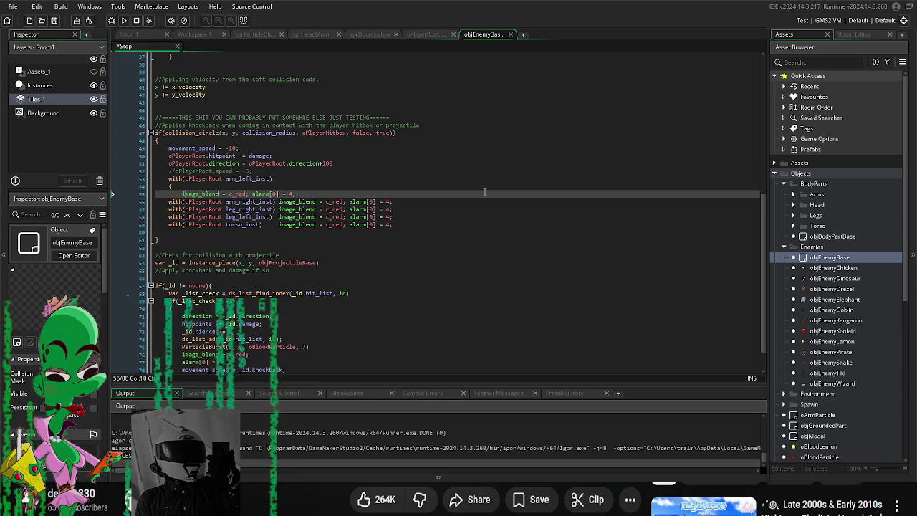
pyautogui.press('Right')
pyautogui.press('Right')
pyautogui.press('Right')
pyautogui.press('Return')
pyautogui.press('End')
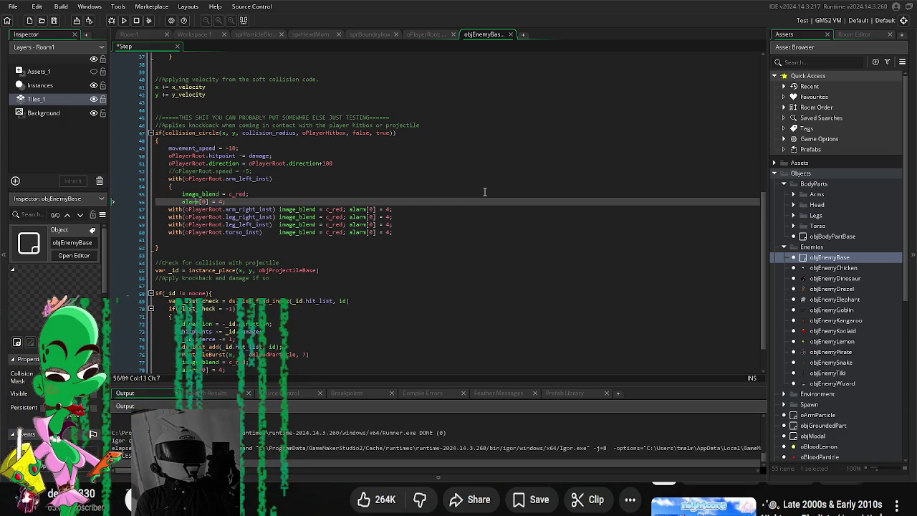
pyautogui.press('Return')
pyautogui.write('}')
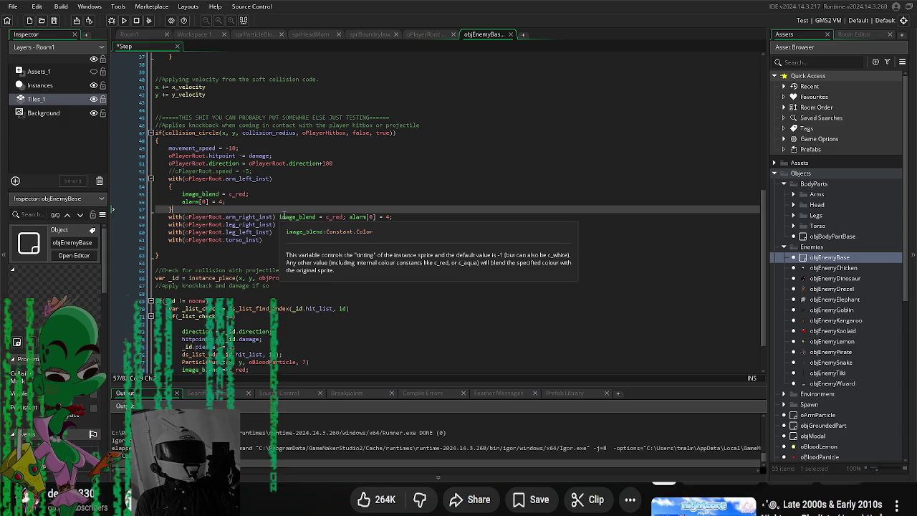
# Step: Wrap the arm_right_inst statements in a braced block with alarm[0] = 4 on its own line
pyautogui.click(275, 215)
pyautogui.press('Return')
pyautogui.write('{')
pyautogui.press('Return')
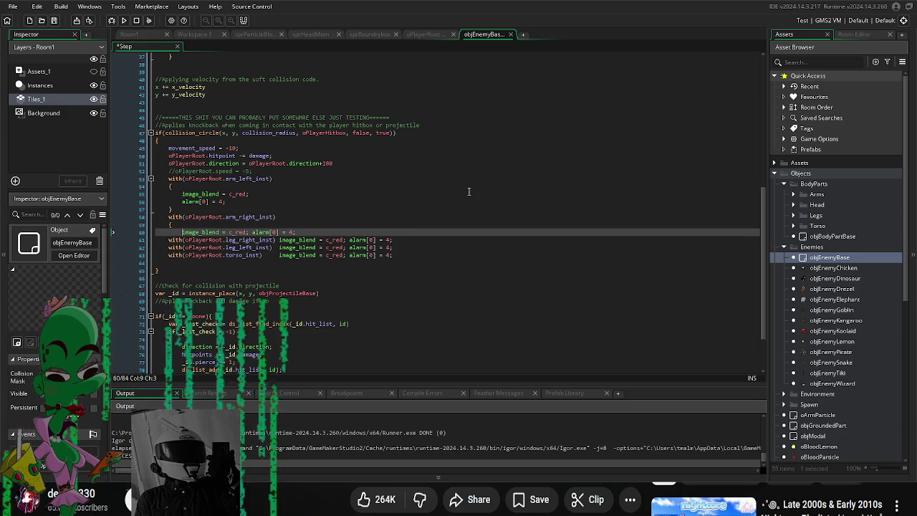
pyautogui.hotkey('ctrl', 'Right')
pyautogui.hotkey('ctrl', 'Right')
pyautogui.hotkey('ctrl', 'Right')
pyautogui.press('Return')
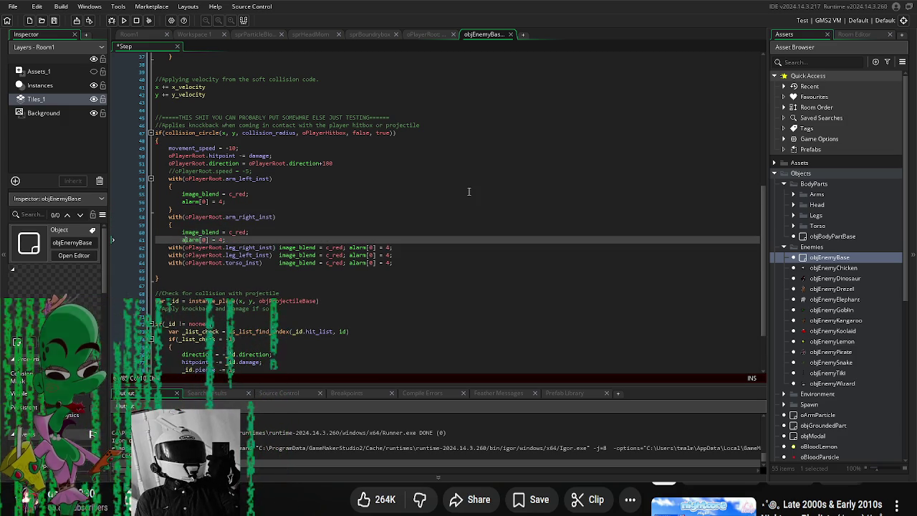
pyautogui.click(249, 236)
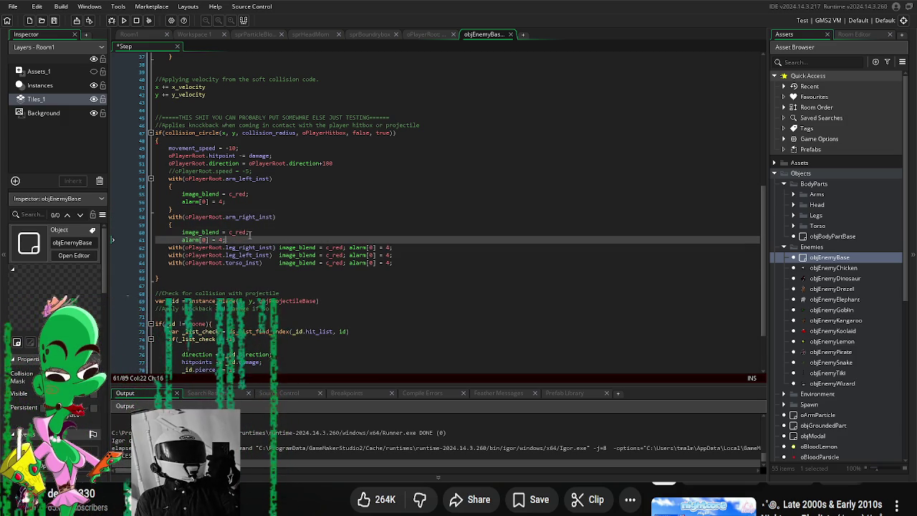
pyautogui.press('Return')
pyautogui.write('}')
# Step: Give the leg_right_inst statements their own indented braced block with a separate alarm line
pyautogui.press('Down')
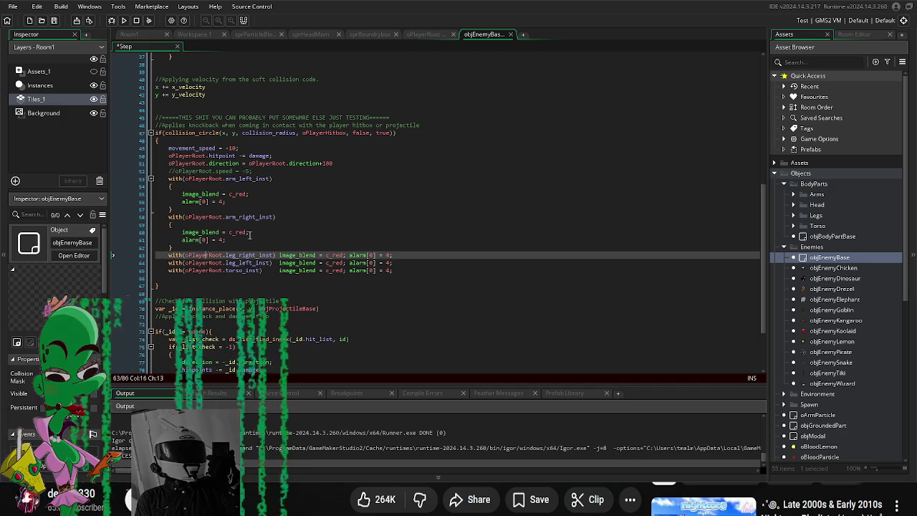
pyautogui.press('Right')
pyautogui.press('Right')
pyautogui.press('Right')
pyautogui.press('Return')
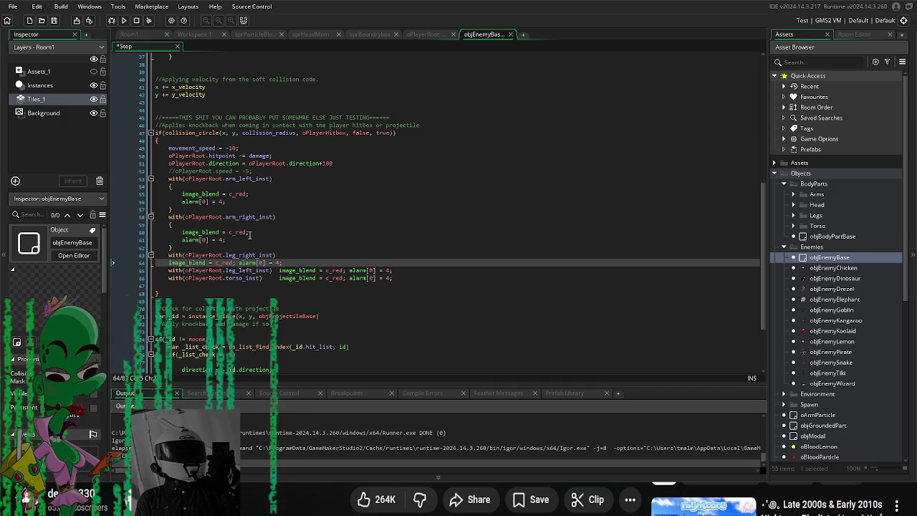
pyautogui.write('{')
pyautogui.press('Right')
pyautogui.press('Right')
pyautogui.press('Right')
pyautogui.press('Return')
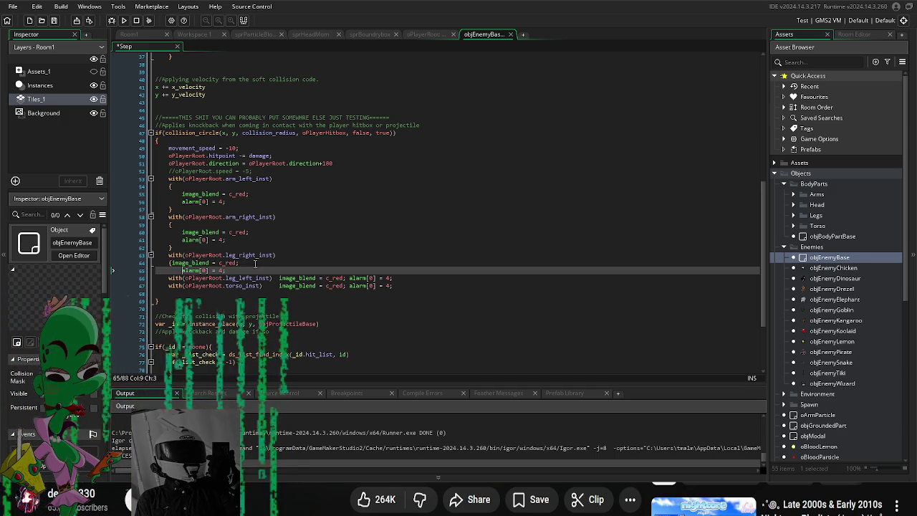
pyautogui.press('Up')
pyautogui.press('Right')
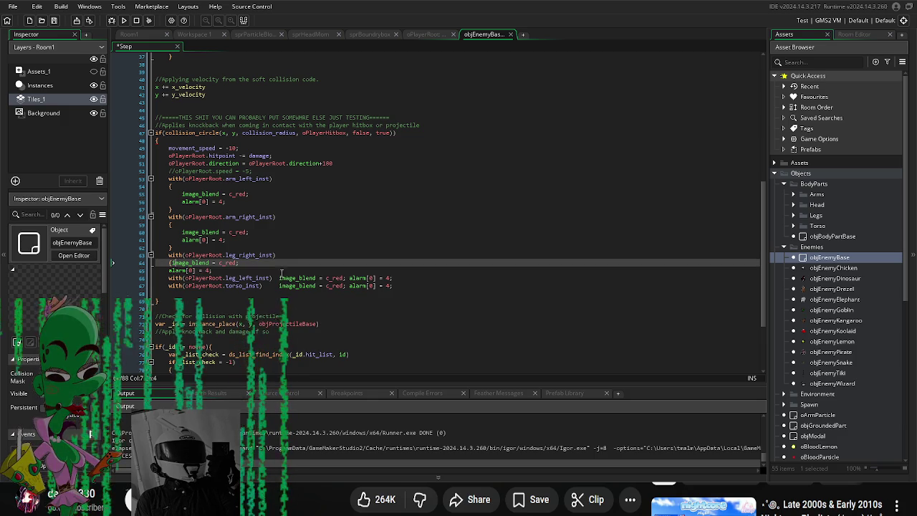
pyautogui.press('Return')
pyautogui.press('Down')
pyautogui.press('Home')
pyautogui.press('Tab')
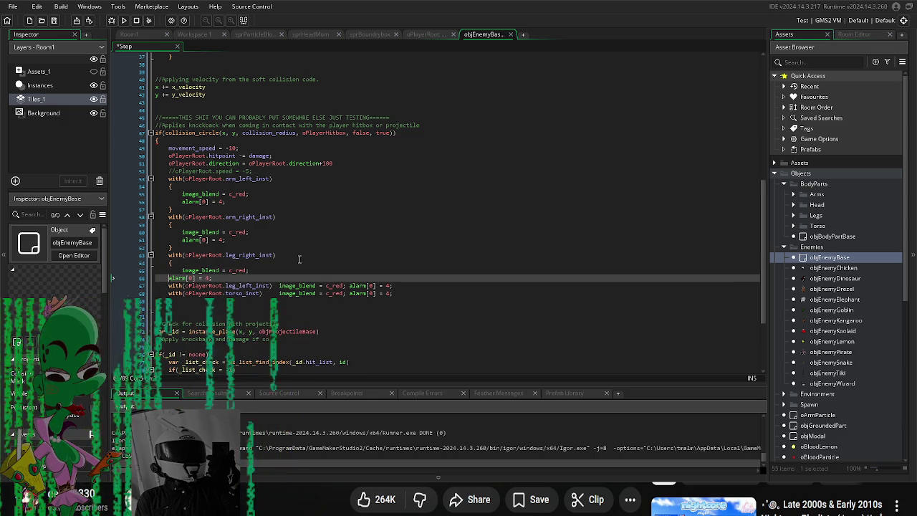
pyautogui.press('Down')
pyautogui.press('Home')
pyautogui.write('}')
pyautogui.press('Return')
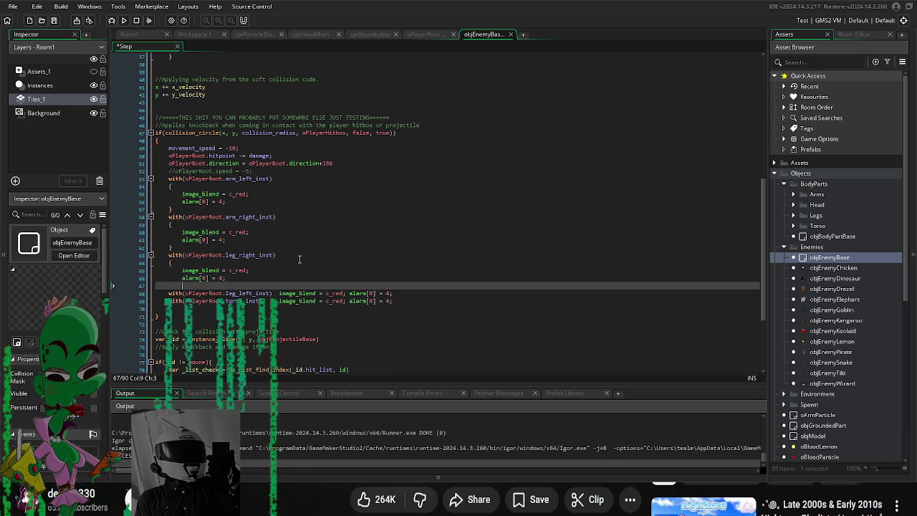
# Step: Split the leg_left_inst statements into a block with the alarm on its own line
pyautogui.press('Right')
pyautogui.hotkey('ctrl', 'Right')
pyautogui.hotkey('ctrl', 'Right')
pyautogui.hotkey('ctrl', 'Right')
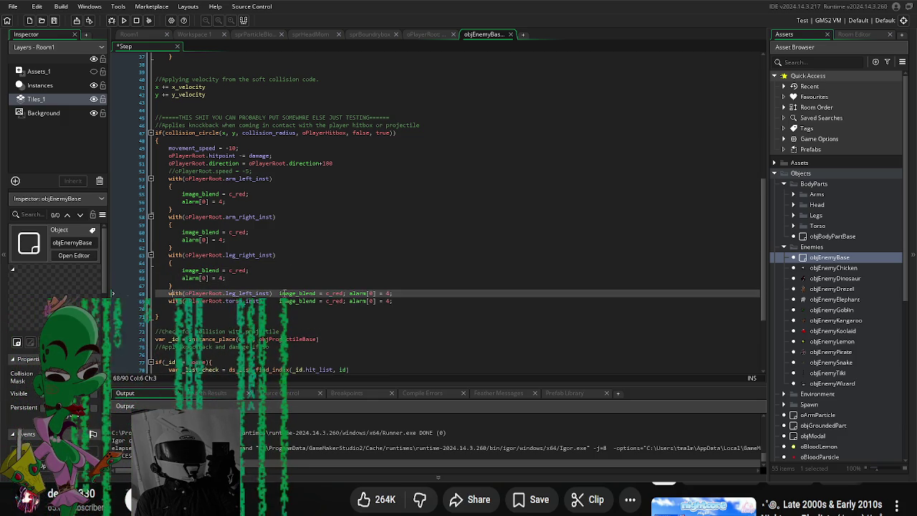
pyautogui.press('Return')
pyautogui.write('{')
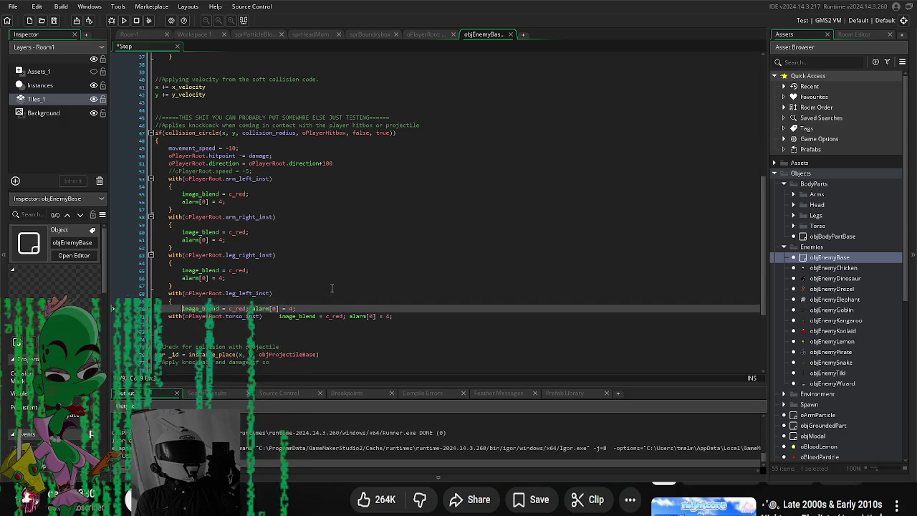
pyautogui.press('Return')
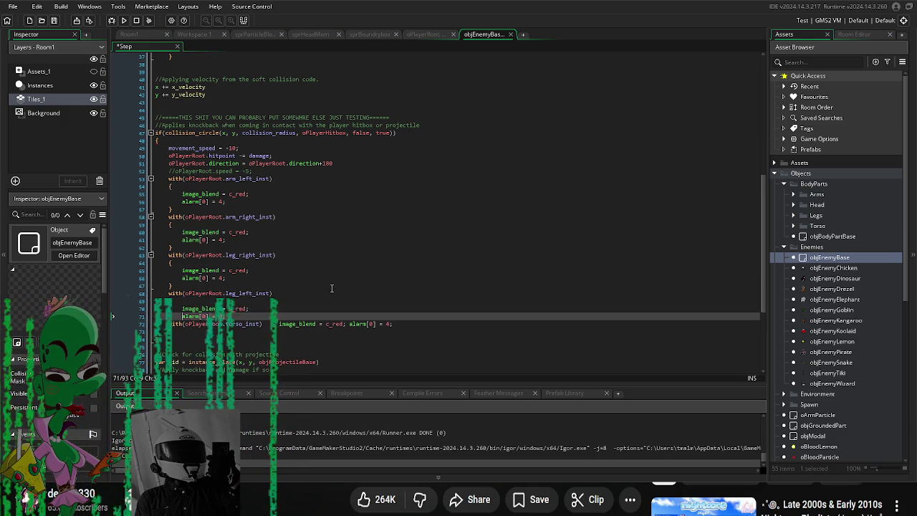
pyautogui.press('Return')
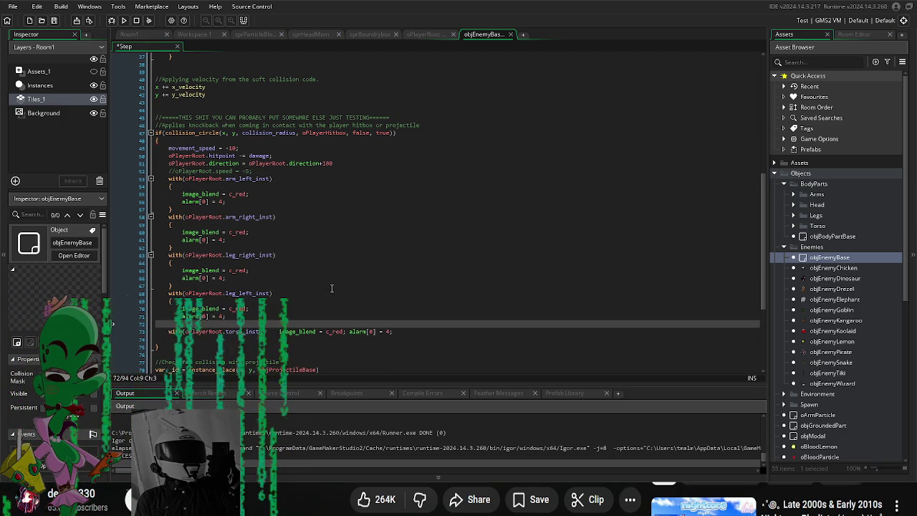
# Step: Brace the torso_inst statements, moving alarm[0] = 4 to its own line before the closing brace
pyautogui.click(270, 332)
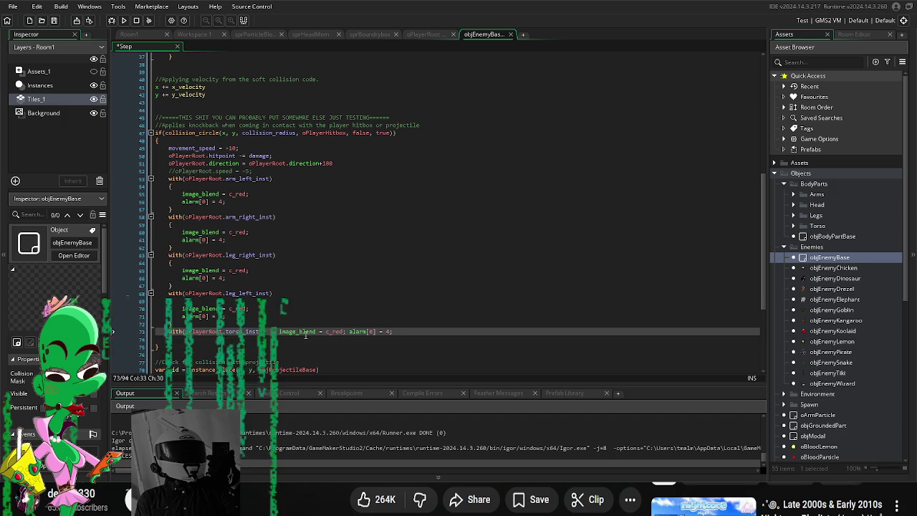
pyautogui.press('Return')
pyautogui.write('{')
pyautogui.press('Return')
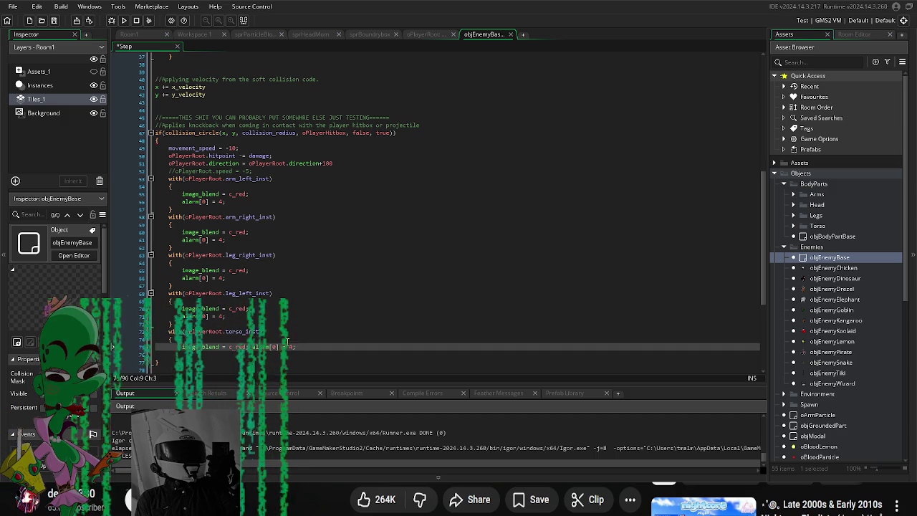
pyautogui.click(251, 347)
pyautogui.press('Return')
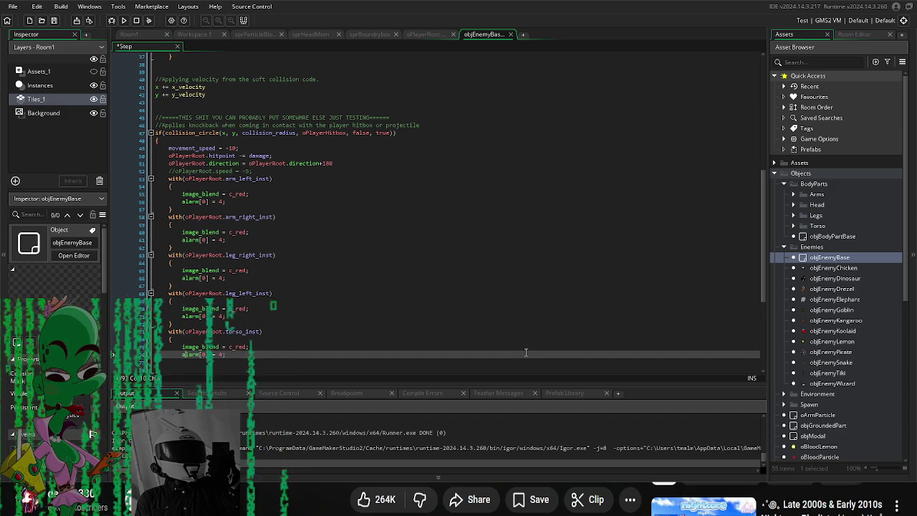
pyautogui.click(526, 353)
pyautogui.press('Return')
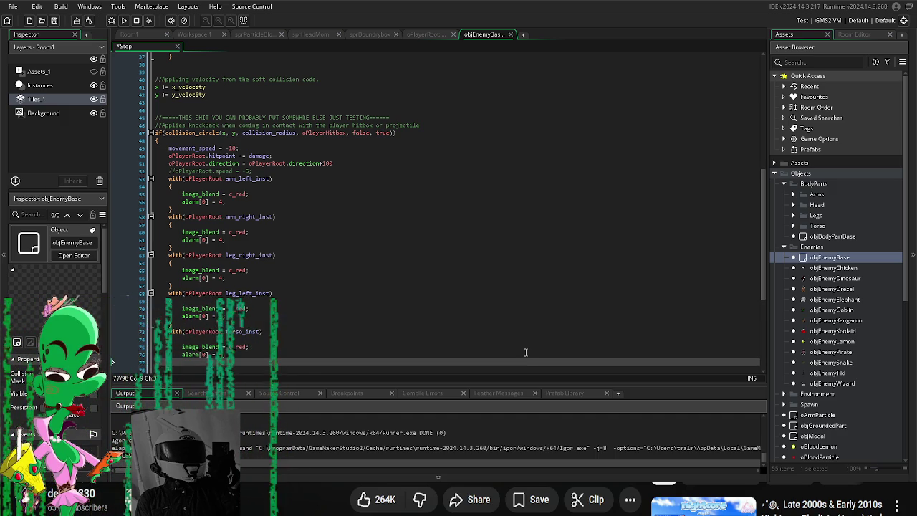
pyautogui.write('}')
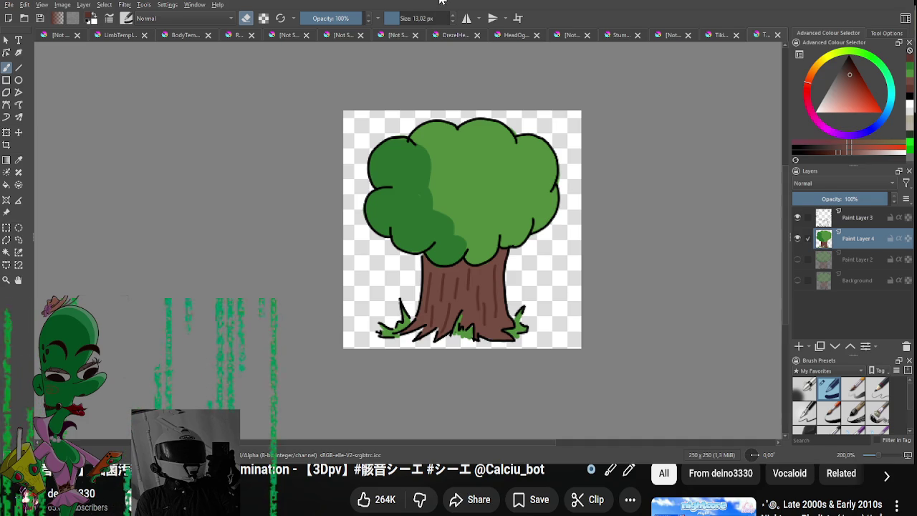
# Step: Switch to the blank 4000×4000 Krita document with Paint Layer 1 and choose black
pyautogui.moveTo(442, 2); pyautogui.dragTo(301, 2)
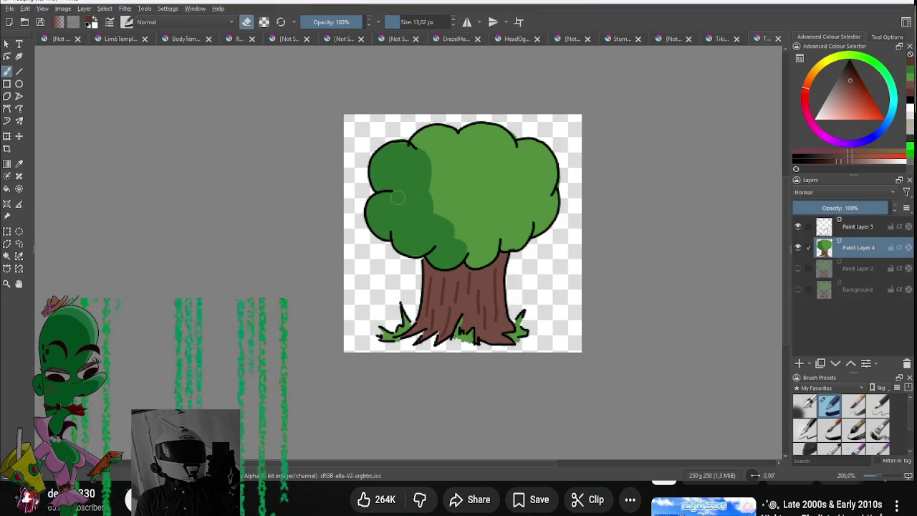
pyautogui.click(63, 39)
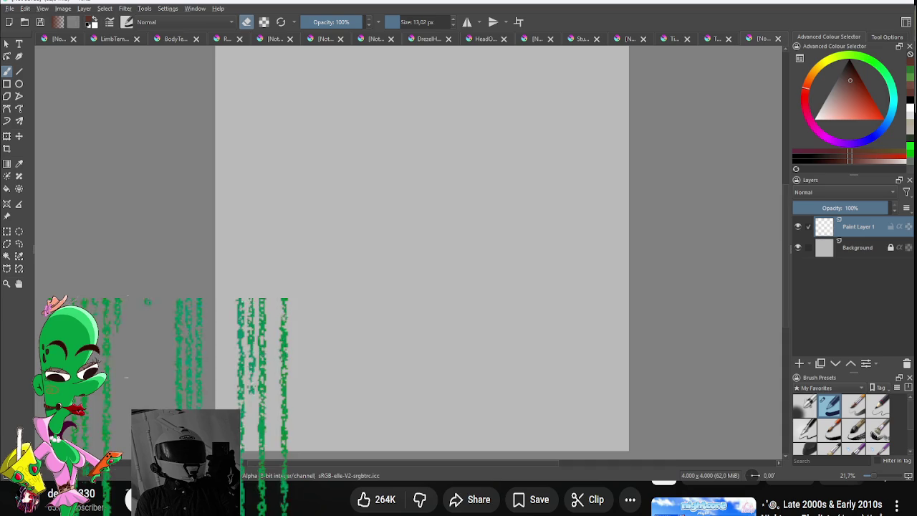
pyautogui.click(848, 111)
# Step: Enlarge the brush and draw the long bar across the top of the canvas
pyautogui.moveTo(275, 238); pyautogui.dragTo(373, 280)
pyautogui.hotkey('ctrl', 'z')
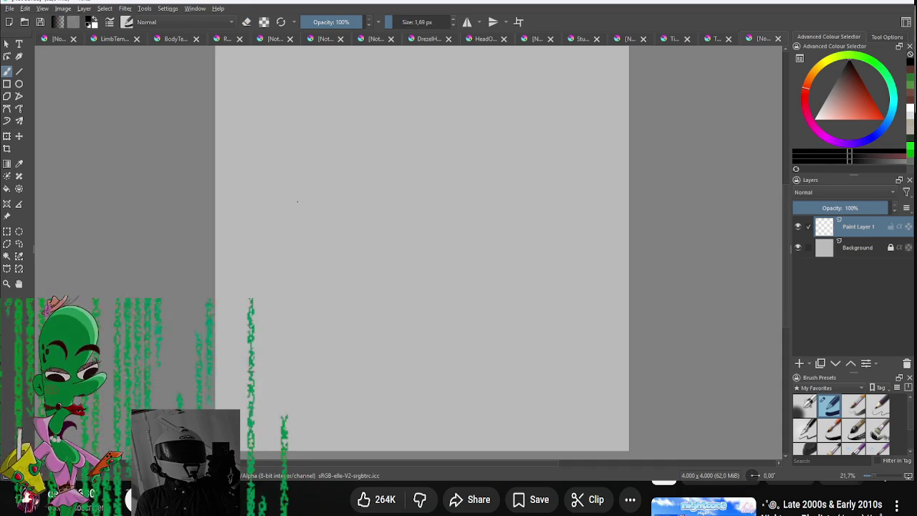
pyautogui.press(']')
pyautogui.moveTo(294, 175); pyautogui.dragTo(296, 301)
pyautogui.hotkey('ctrl', 'z')
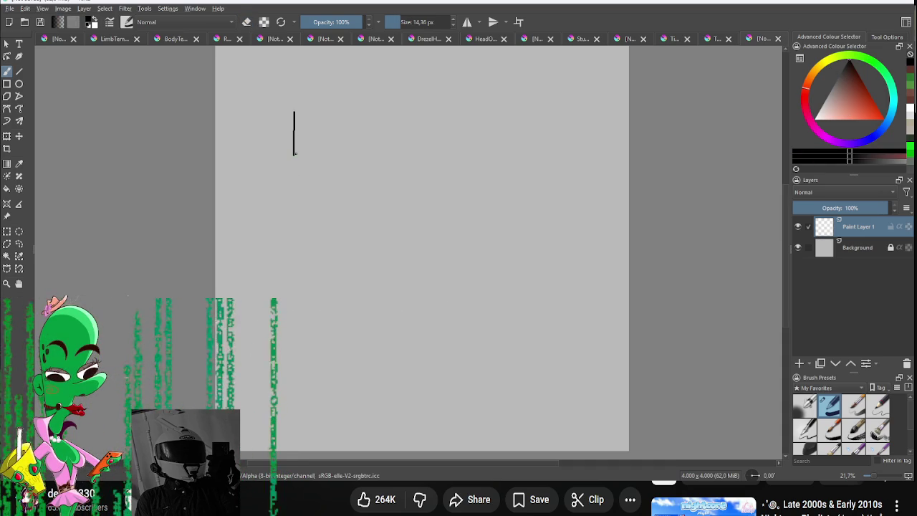
pyautogui.moveTo(298, 156); pyautogui.dragTo(522, 157)
pyautogui.hotkey('ctrl', 'z')
pyautogui.moveTo(301, 158); pyautogui.dragTo(514, 160)
pyautogui.moveTo(301, 113); pyautogui.dragTo(473, 113)
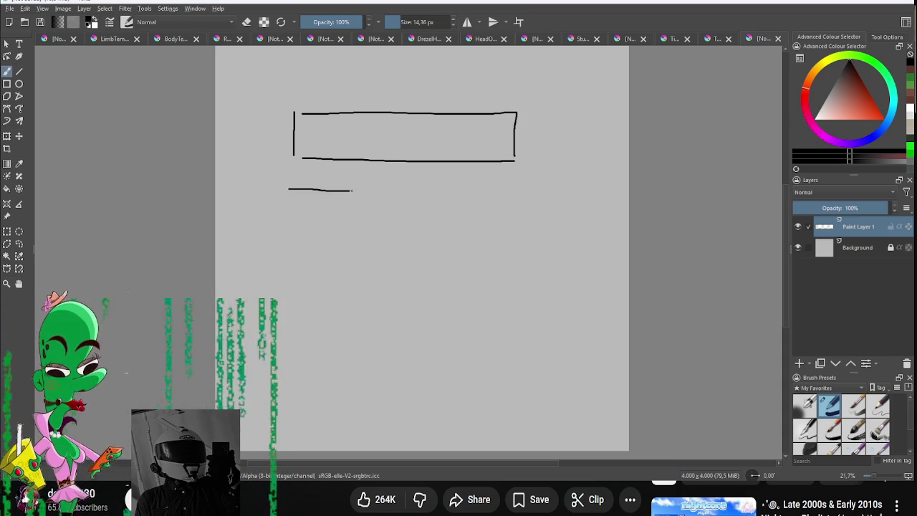
# Step: Sketch the box below the bar and a stick figure beside it
pyautogui.moveTo(330, 190); pyautogui.dragTo(361, 238)
pyautogui.moveTo(287, 191); pyautogui.dragTo(289, 249)
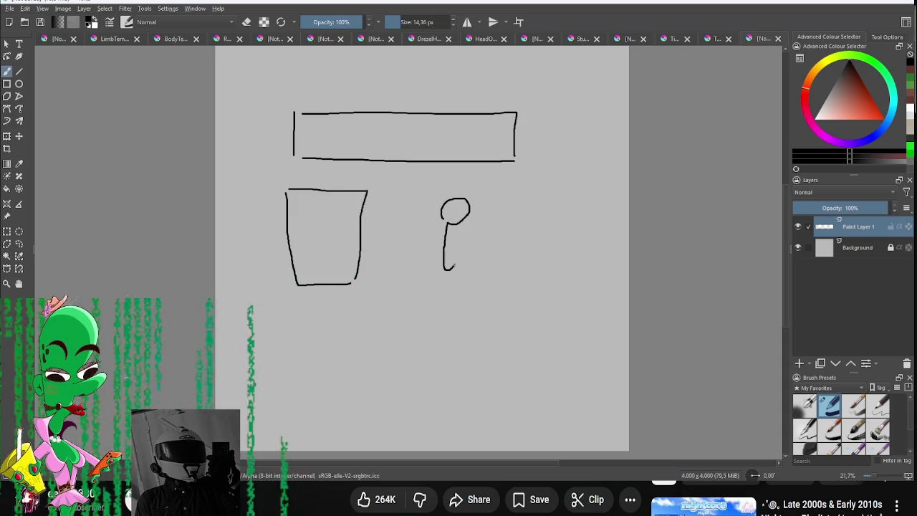
pyautogui.moveTo(466, 238)
pyautogui.mouseDown()
pyautogui.moveTo(447, 272)
pyautogui.moveTo(462, 298)
pyautogui.moveTo(466, 285)
pyautogui.moveTo(417, 296)
pyautogui.moveTo(435, 285)
pyautogui.mouseUp()
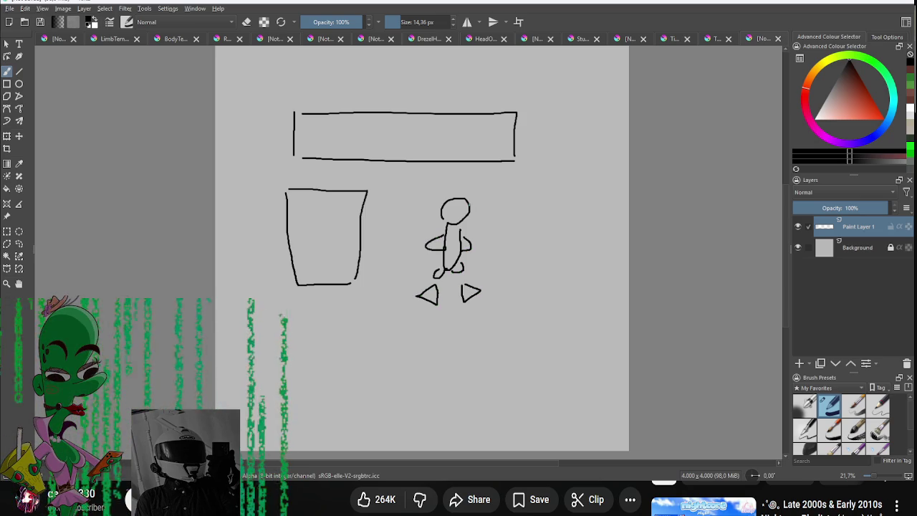
pyautogui.moveTo(477, 189)
pyautogui.mouseDown()
pyautogui.moveTo(440, 192)
pyautogui.moveTo(482, 188)
pyautogui.mouseUp()
pyautogui.hotkey('ctrl', 'z')
pyautogui.hotkey('ctrl', 'z')
pyautogui.hotkey('ctrl', 'z')
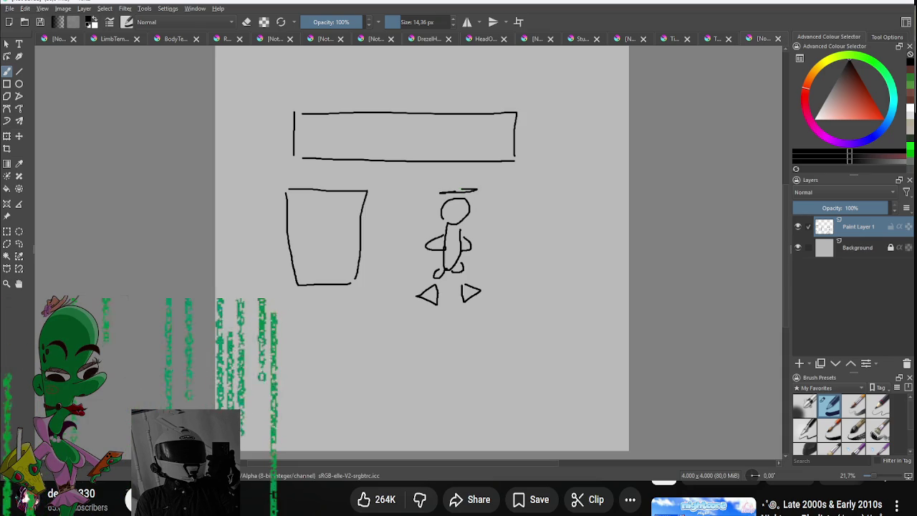
# Step: Try lettering inside the box and a frame around the box and figure, undoing both
pyautogui.moveTo(315, 201)
pyautogui.mouseDown()
pyautogui.moveTo(314, 224)
pyautogui.moveTo(304, 228)
pyautogui.mouseUp()
pyautogui.moveTo(321, 199)
pyautogui.mouseDown()
pyautogui.moveTo(324, 215)
pyautogui.moveTo(343, 212)
pyautogui.mouseUp()
pyautogui.hotkey('ctrl', 'z')
pyautogui.hotkey('ctrl', 'z')
pyautogui.hotkey('ctrl', 'z')
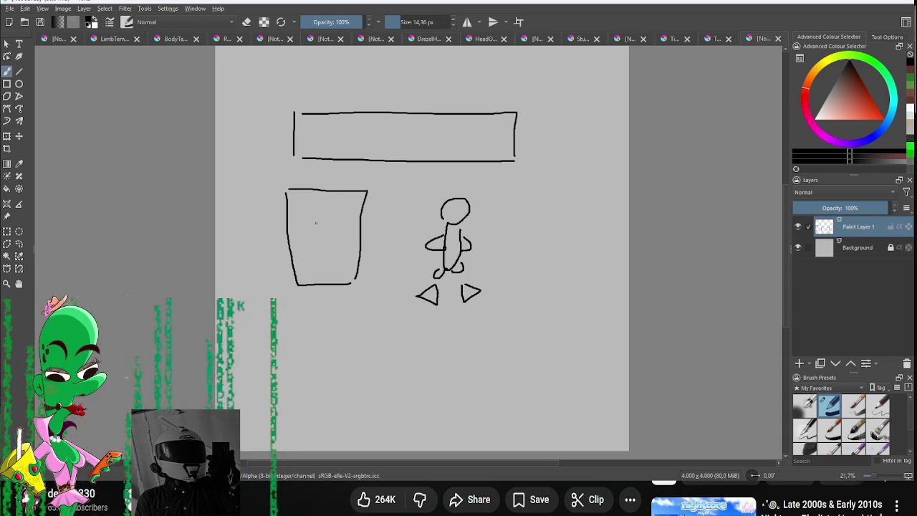
pyautogui.moveTo(271, 179)
pyautogui.mouseDown()
pyautogui.moveTo(512, 183)
pyautogui.moveTo(480, 318)
pyautogui.moveTo(267, 316)
pyautogui.mouseUp()
pyautogui.moveTo(253, 192); pyautogui.dragTo(265, 314)
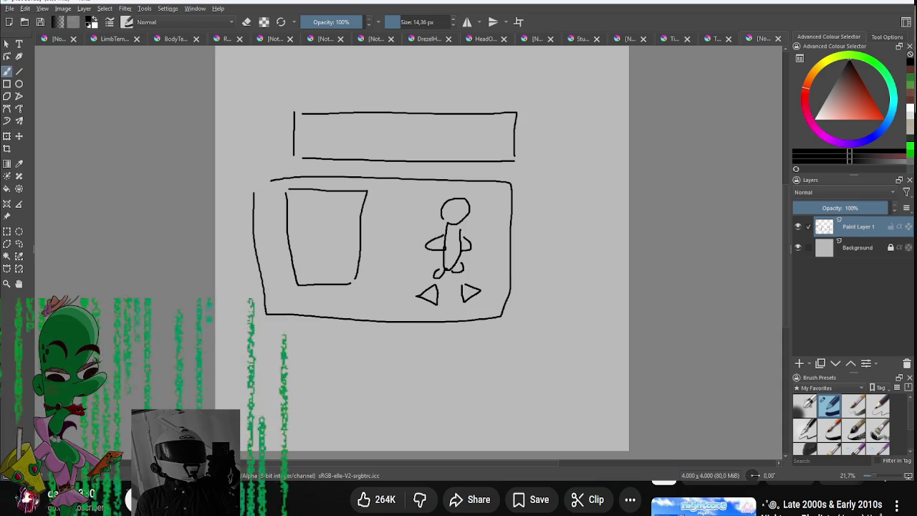
pyautogui.hotkey('ctrl', 'z')
pyautogui.hotkey('ctrl', 'z')
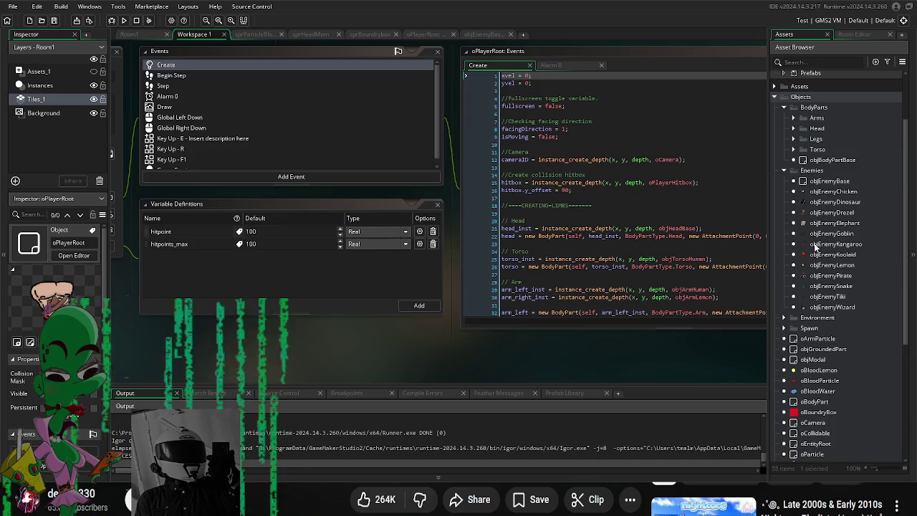
# Step: In objEnemyBase's Step event, paste a copy of the arm_left_inst flash block after the speed line
pyautogui.doubleClick(830, 180)
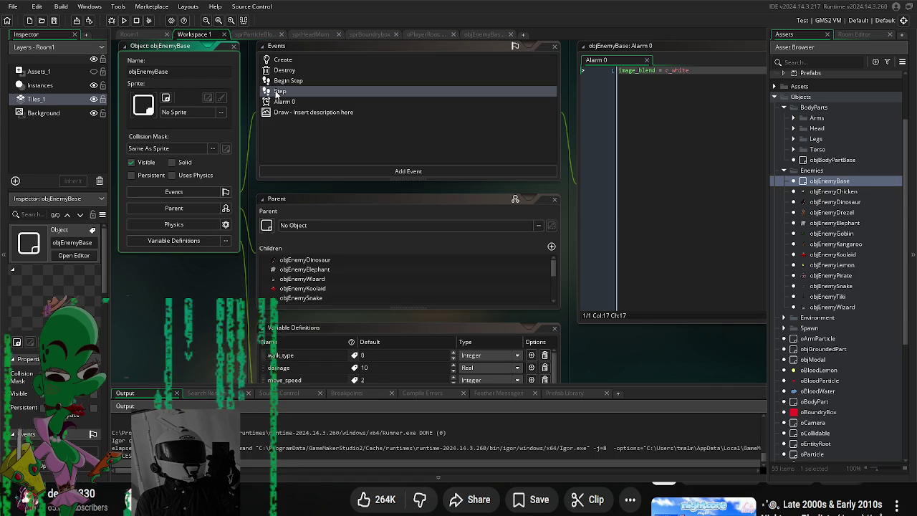
pyautogui.doubleClick(276, 93)
pyautogui.scroll(-5, 248, 201)
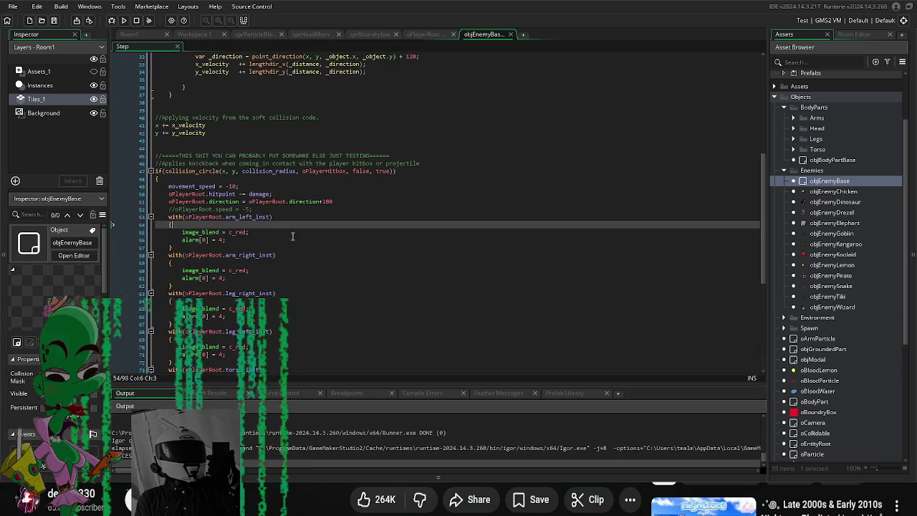
pyautogui.scroll(-3, 282, 223)
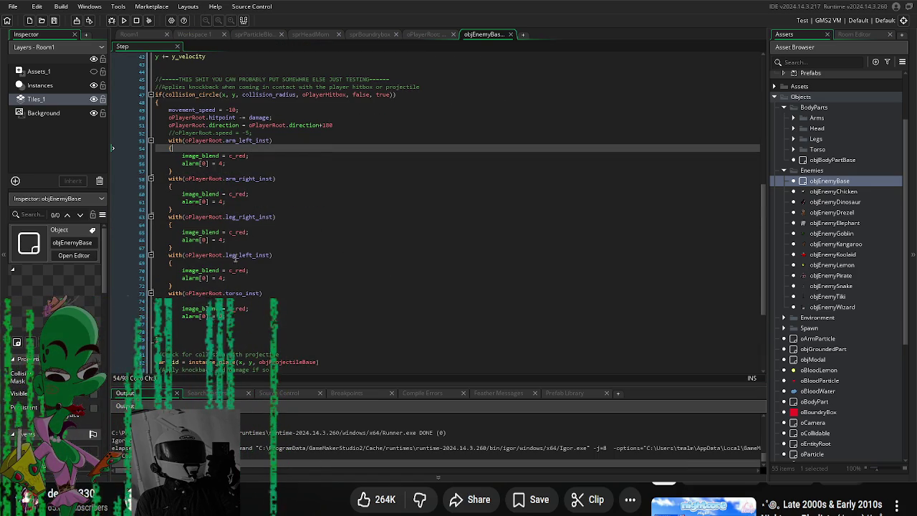
pyautogui.click(283, 134)
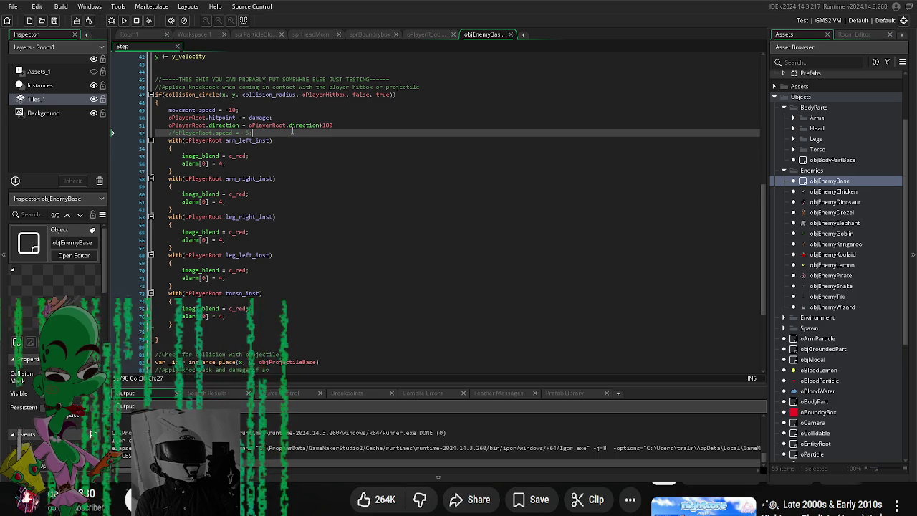
pyautogui.hotkey('ctrl', 'v')
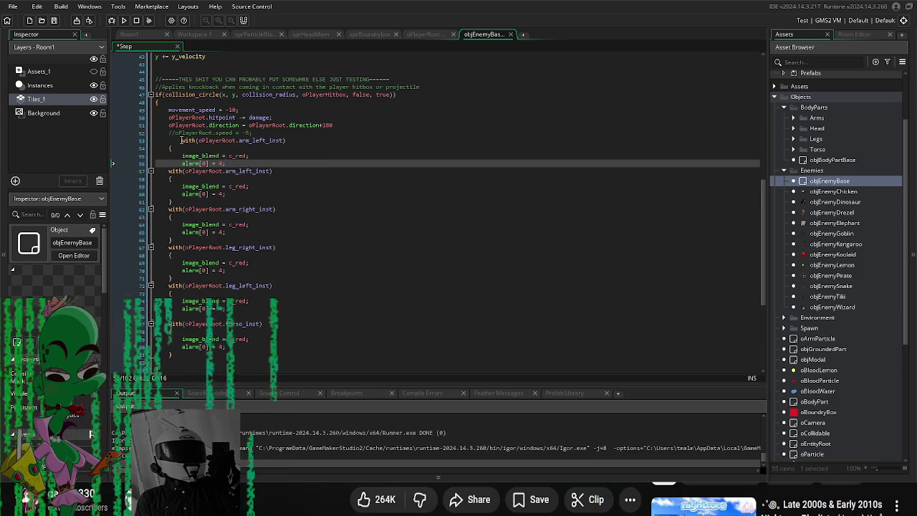
# Step: Retarget the pasted block to oPlayerRoot.head_inst and add its closing brace
pyautogui.click(181, 140)
pyautogui.press('BackSpace')
pyautogui.press('Up')
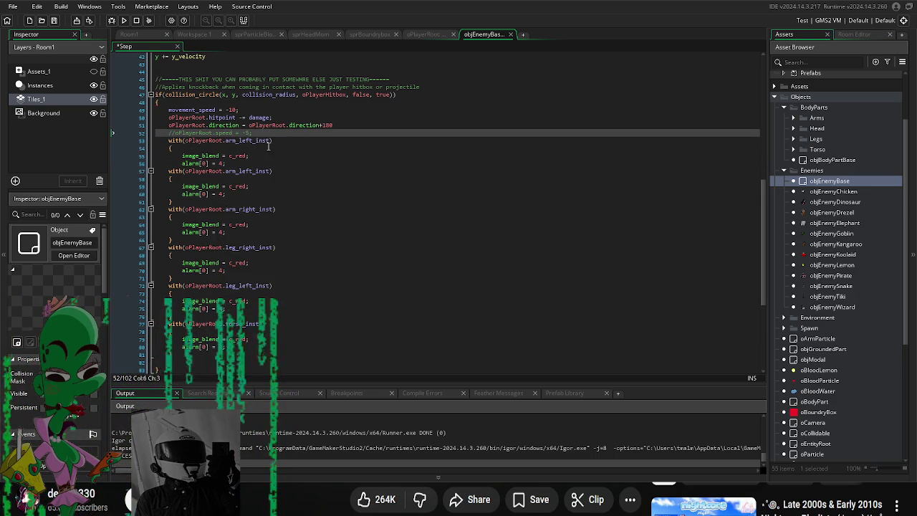
pyautogui.click(234, 140)
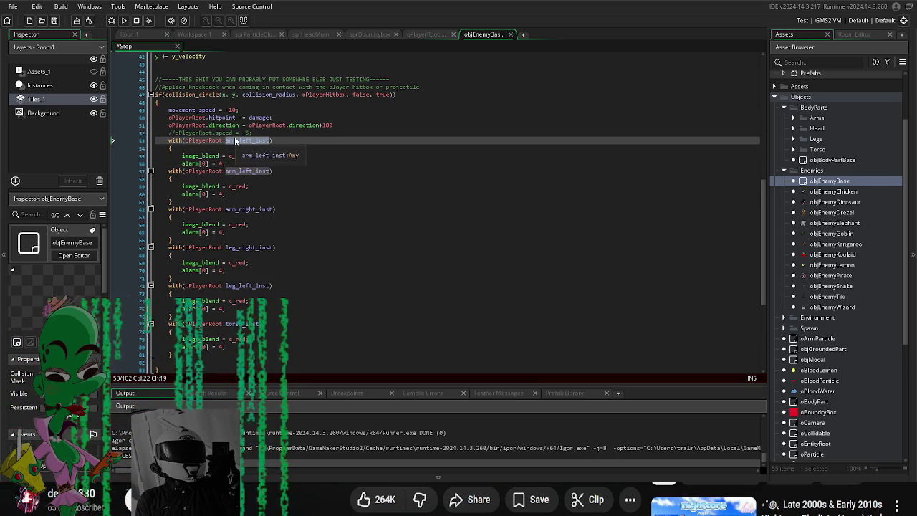
pyautogui.write('he')
pyautogui.press('Down')
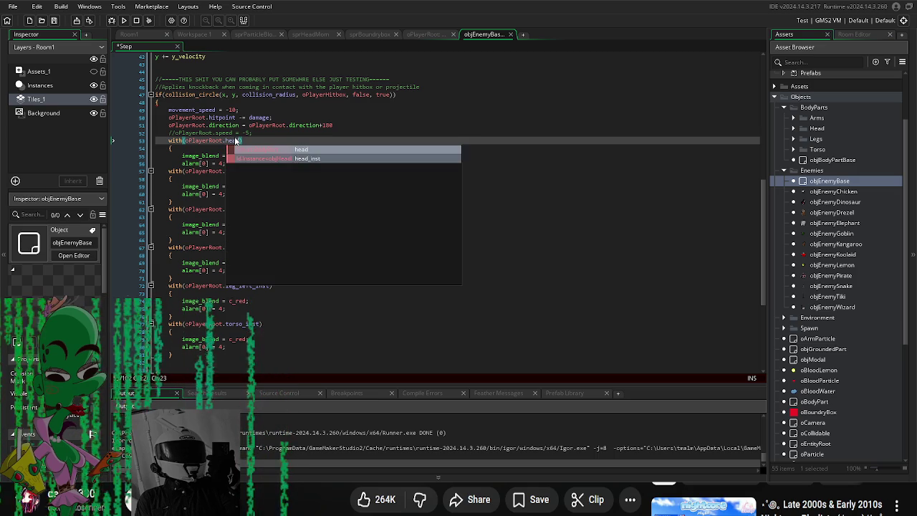
pyautogui.press('Return')
pyautogui.click(323, 202)
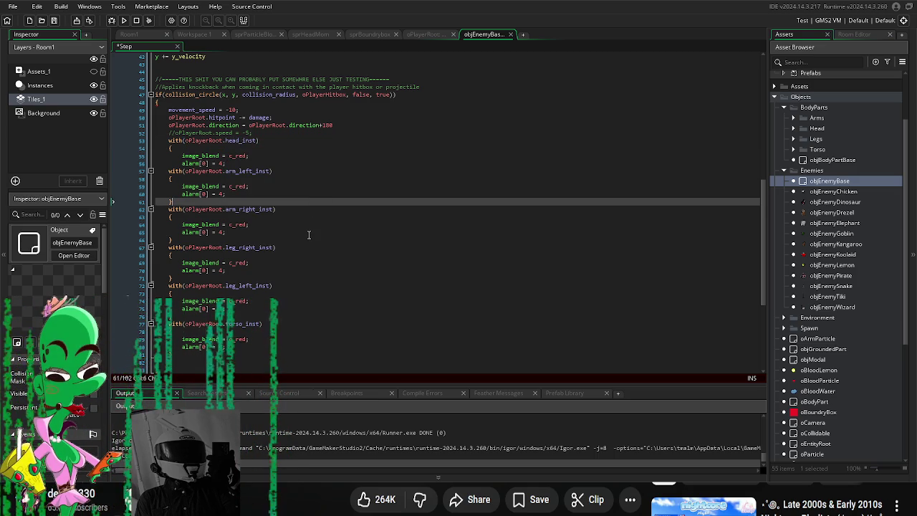
pyautogui.click(481, 162)
pyautogui.press('Return')
pyautogui.write('}')
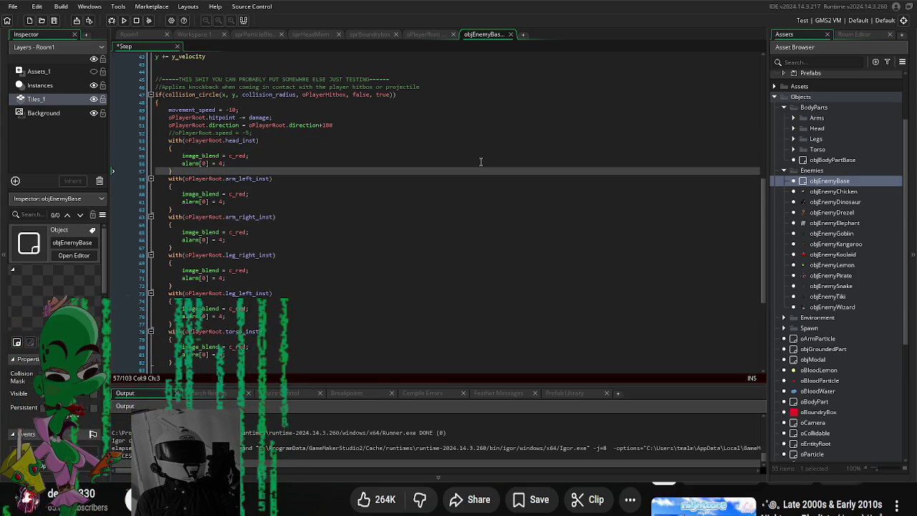
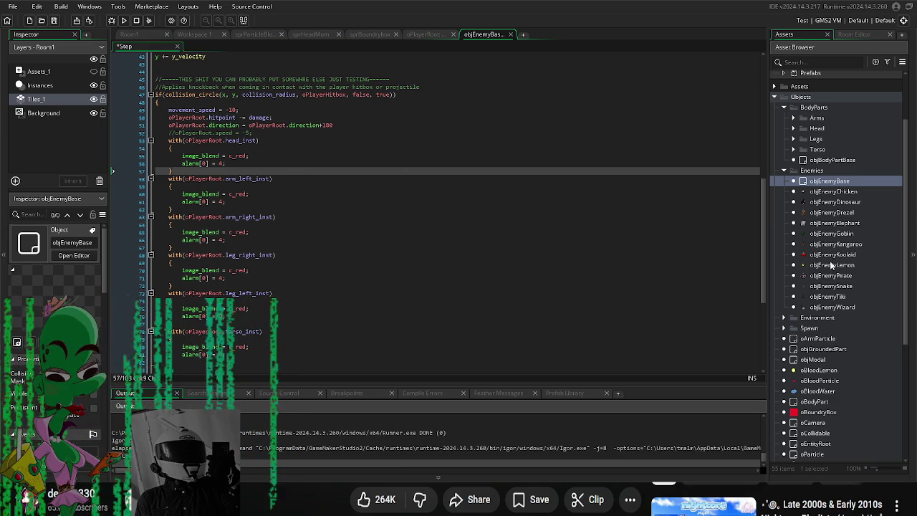
# Step: Look through objEnemyDrezel, objEnemyWizard and oPlayerRoot, then open the objEnemyBase object editor
pyautogui.doubleClick(825, 214)
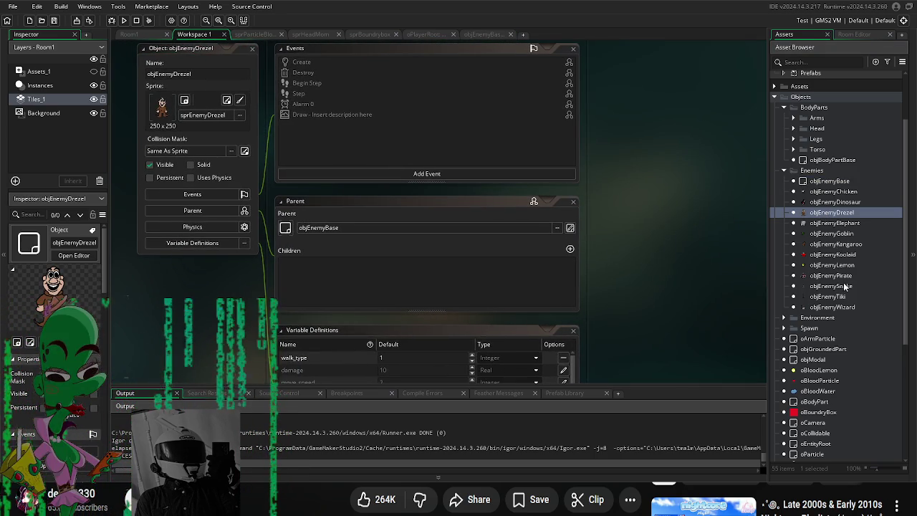
pyautogui.doubleClick(837, 307)
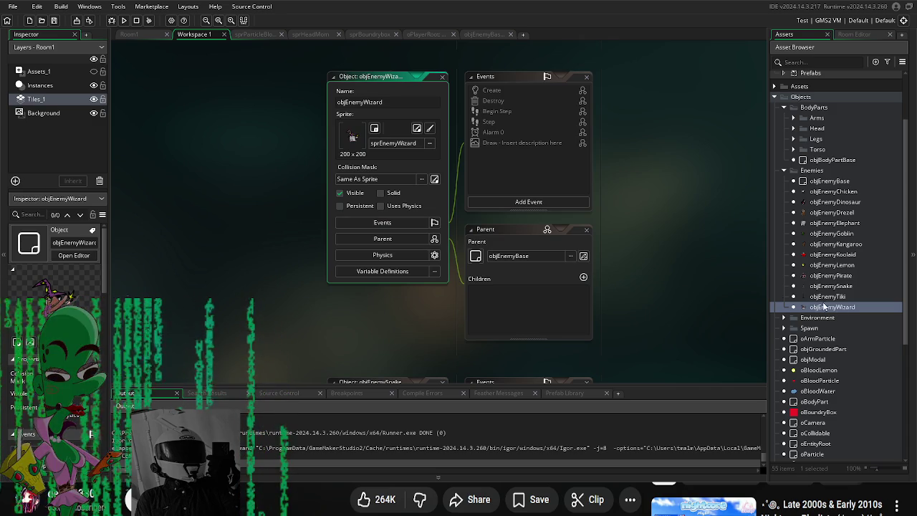
pyautogui.scroll(-4, 814, 383)
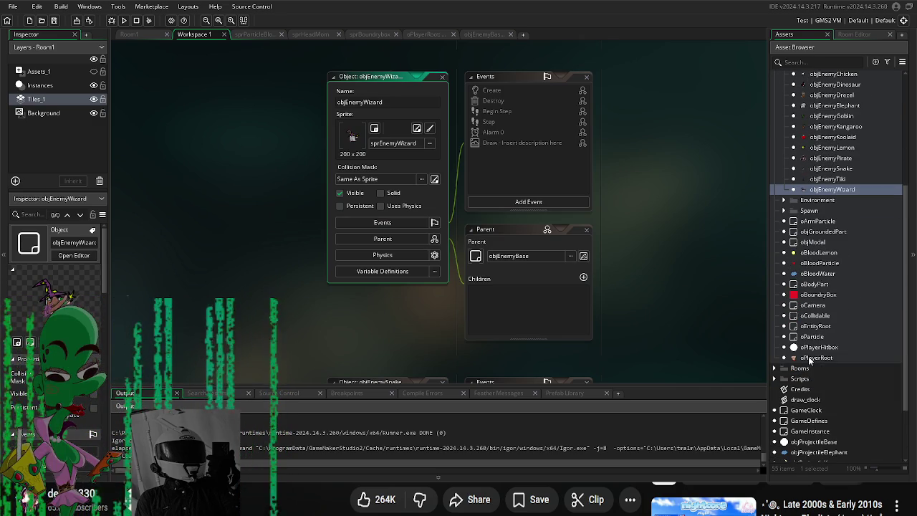
pyautogui.doubleClick(794, 357)
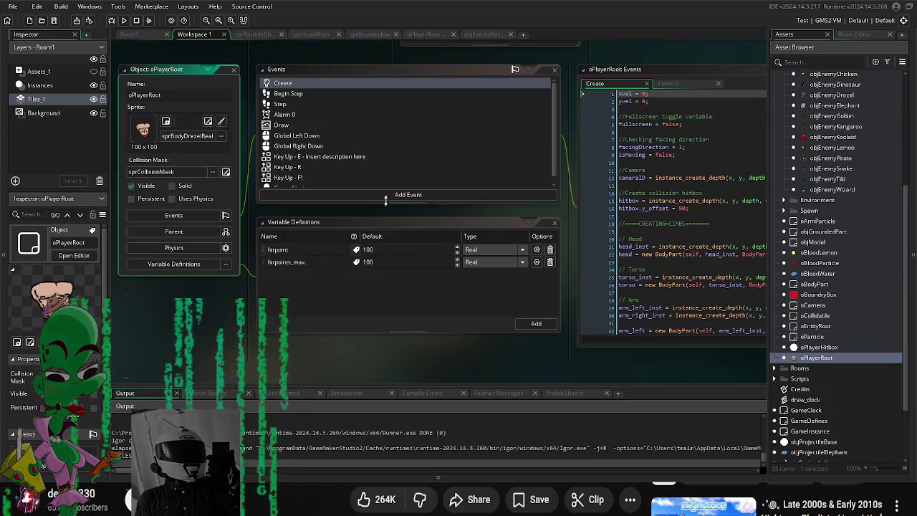
pyautogui.scroll(3, 824, 240)
pyautogui.scroll(1, 825, 241)
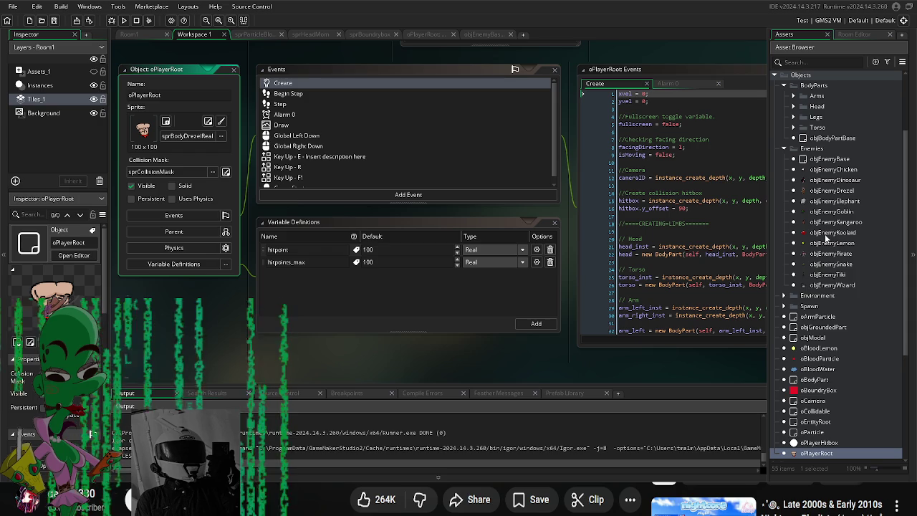
pyautogui.doubleClick(838, 159)
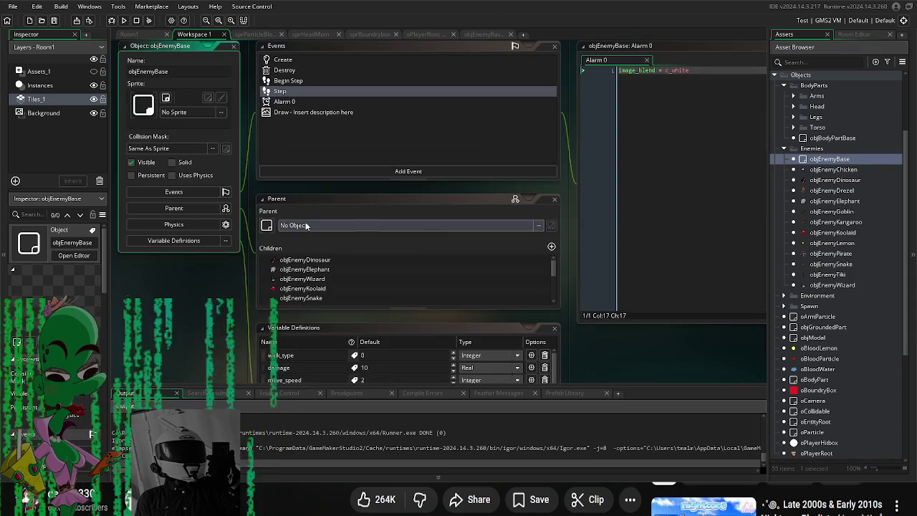
# Step: Copy the healthbar drawing lines from objEnemyBase's Draw event, then open oPlayerRoot
pyautogui.click(305, 112)
pyautogui.moveTo(590, 360); pyautogui.dragTo(233, 358)
pyautogui.scroll(-2, 397, 209)
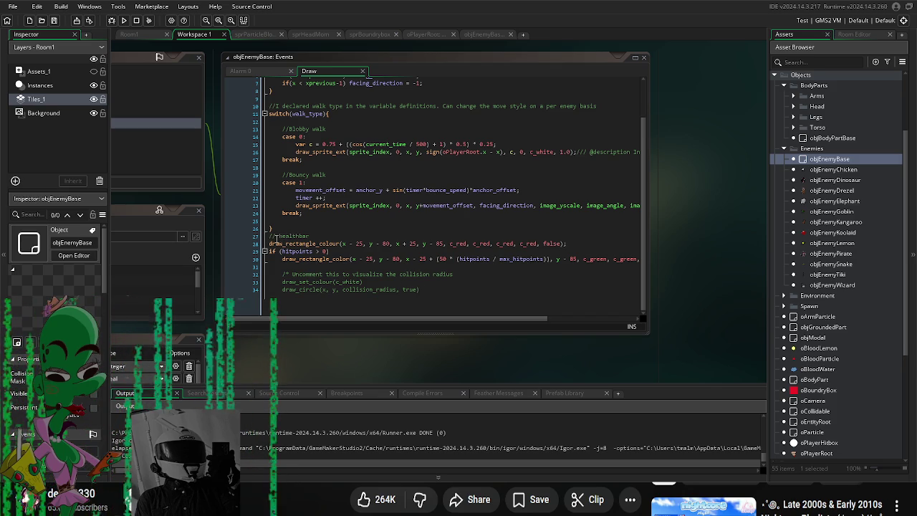
pyautogui.moveTo(270, 243); pyautogui.dragTo(282, 273)
pyautogui.moveTo(712, 283); pyautogui.dragTo(710, 268)
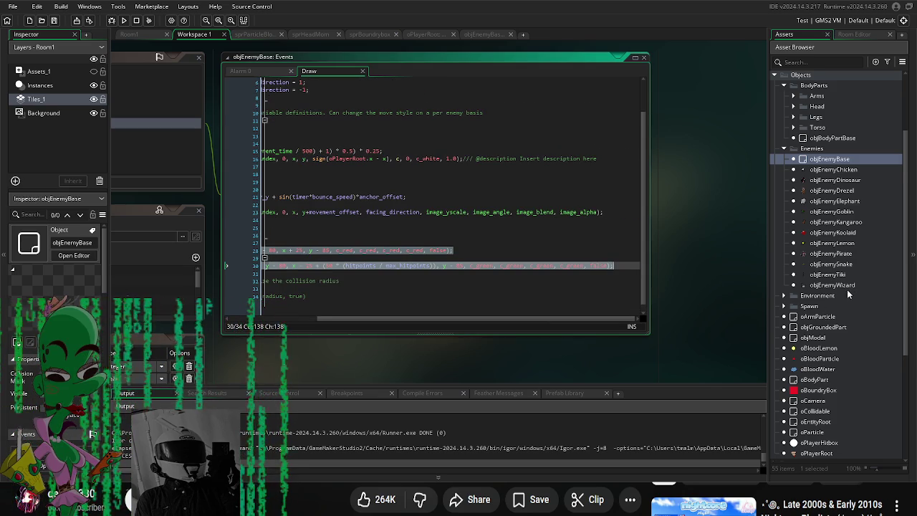
pyautogui.scroll(-3, 851, 301)
pyautogui.doubleClick(824, 378)
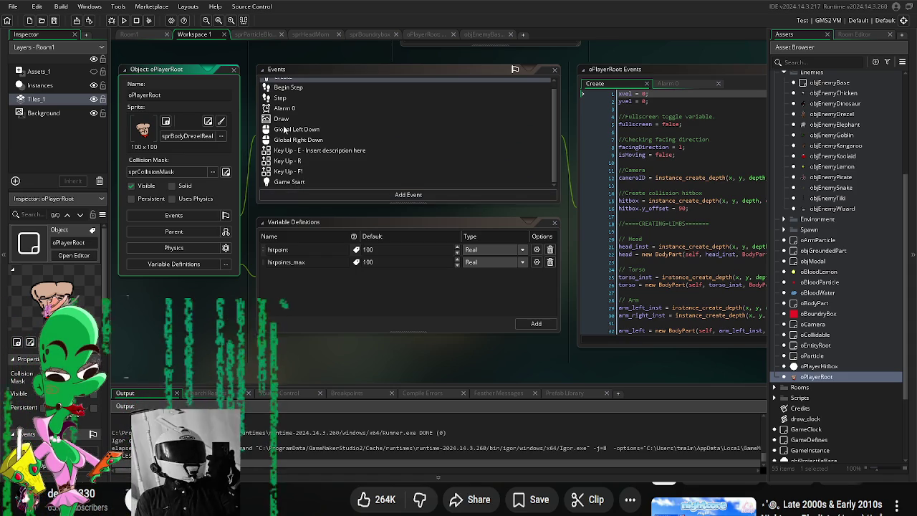
# Step: Paste the healthbar code into oPlayerRoot's Draw event, adapted to hitpoint and hitpoints_max, and test-run it
pyautogui.click(281, 119)
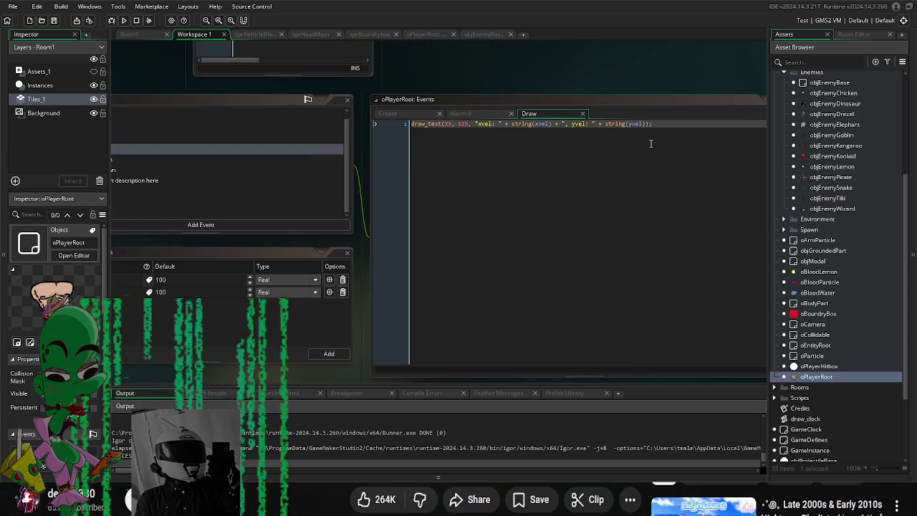
pyautogui.click(691, 128)
pyautogui.press('Return')
pyautogui.press('Return')
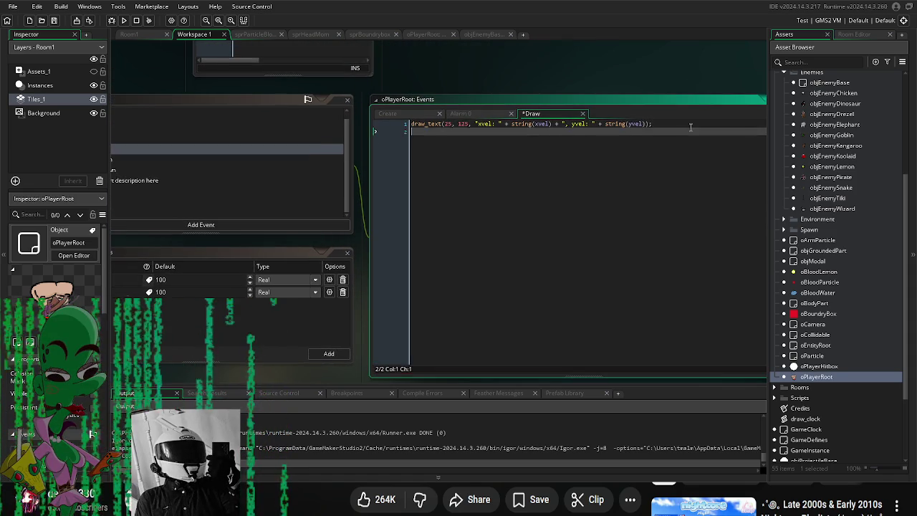
pyautogui.hotkey('ctrl', 'v')
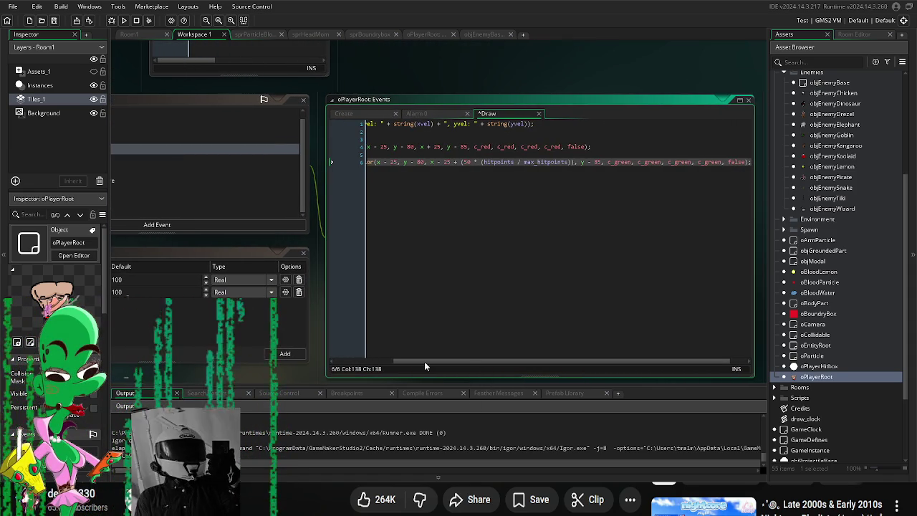
pyautogui.moveTo(419, 358)
pyautogui.mouseDown()
pyautogui.moveTo(313, 362)
pyautogui.moveTo(400, 370)
pyautogui.moveTo(104, 406)
pyautogui.mouseUp()
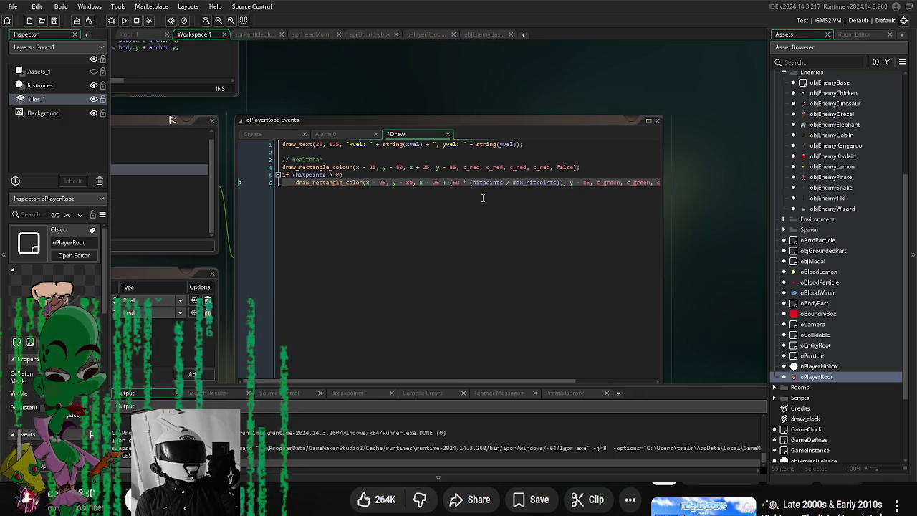
pyautogui.click(523, 182)
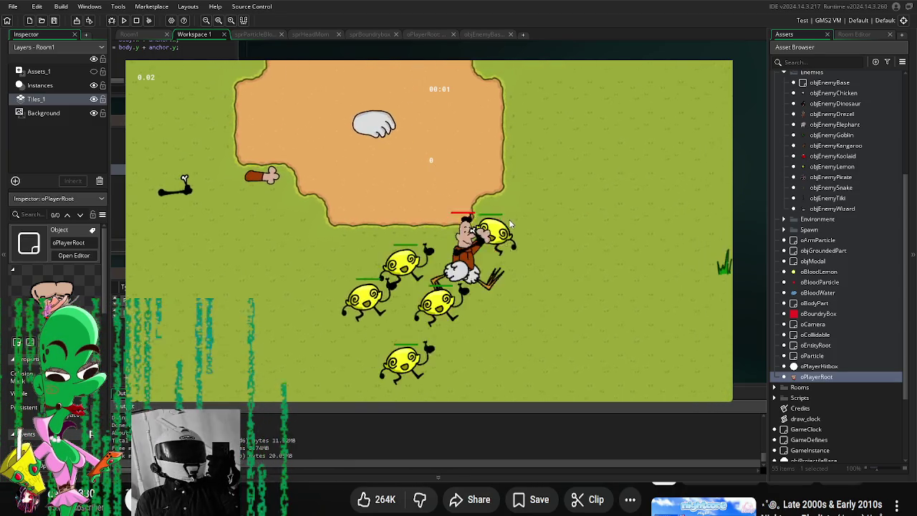
pyautogui.press('Escape')
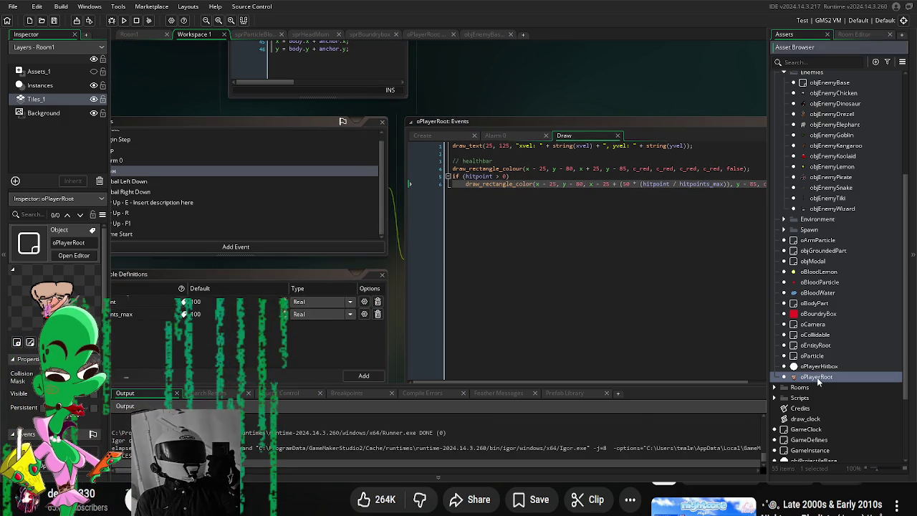
# Step: Review oPlayerRoot's Create and Alarm 0 event code
pyautogui.doubleClick(817, 377)
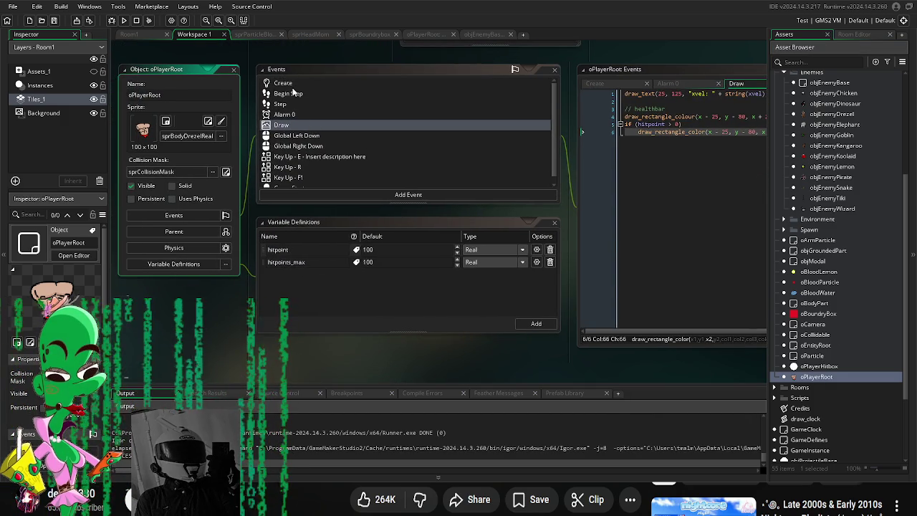
pyautogui.click(287, 83)
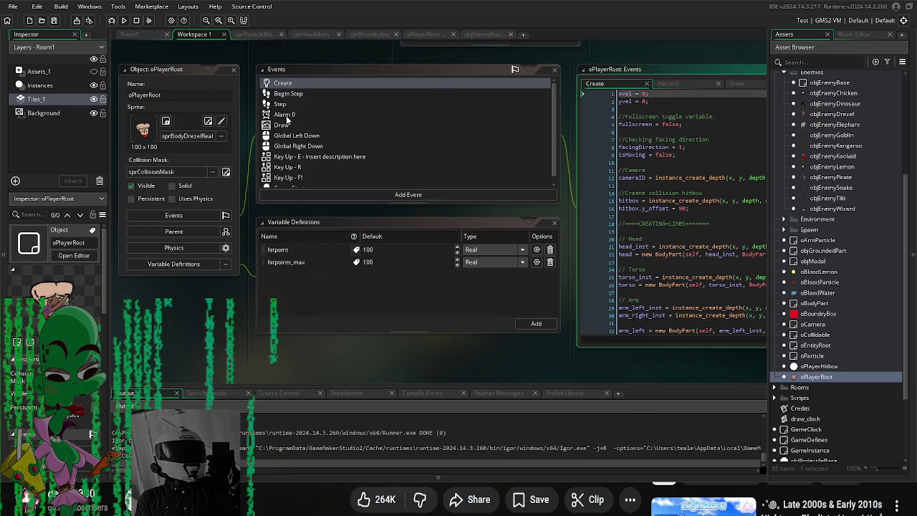
pyautogui.click(285, 117)
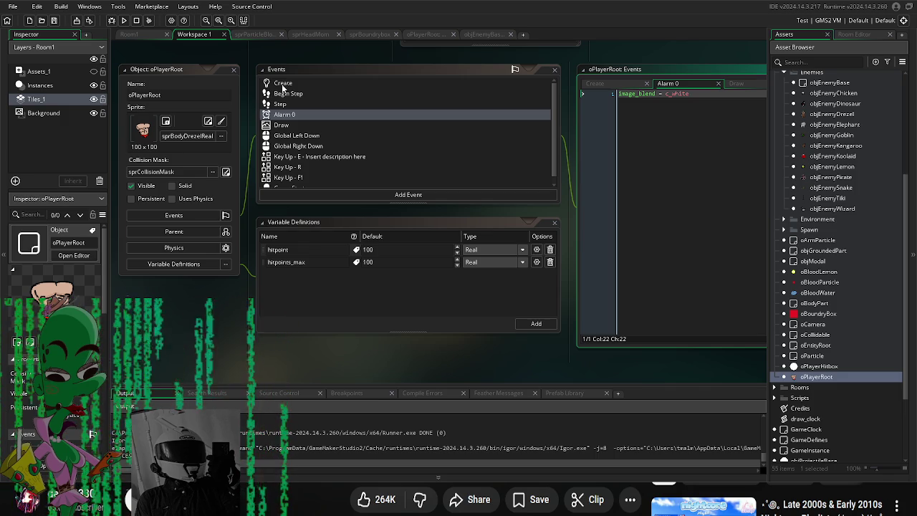
pyautogui.doubleClick(282, 89)
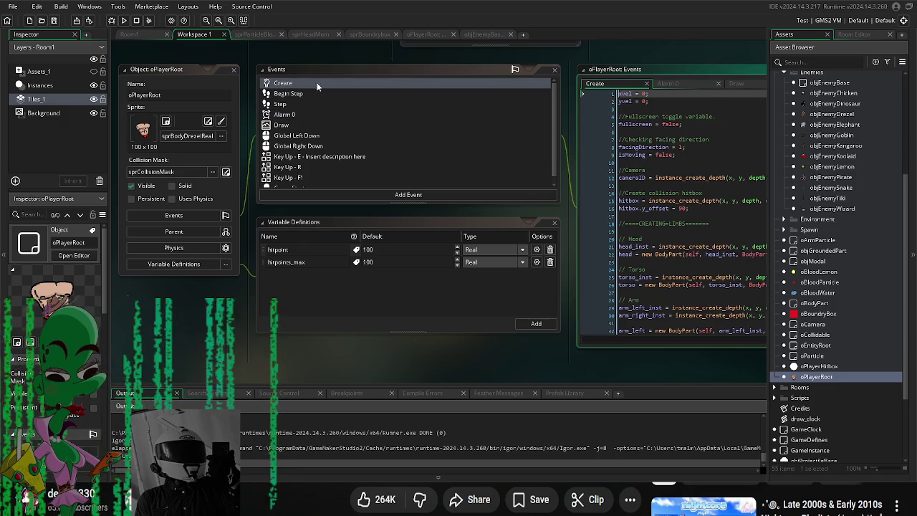
pyautogui.scroll(-3, 527, 218)
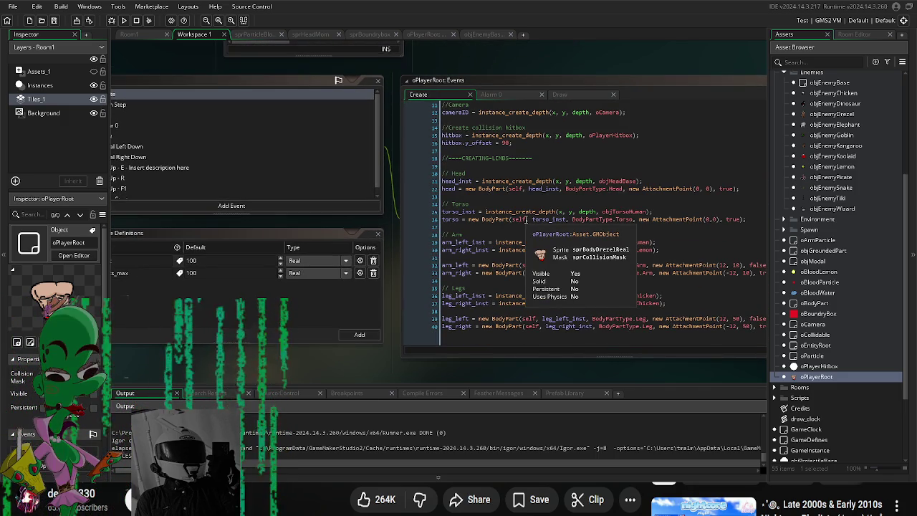
pyautogui.scroll(3, 527, 217)
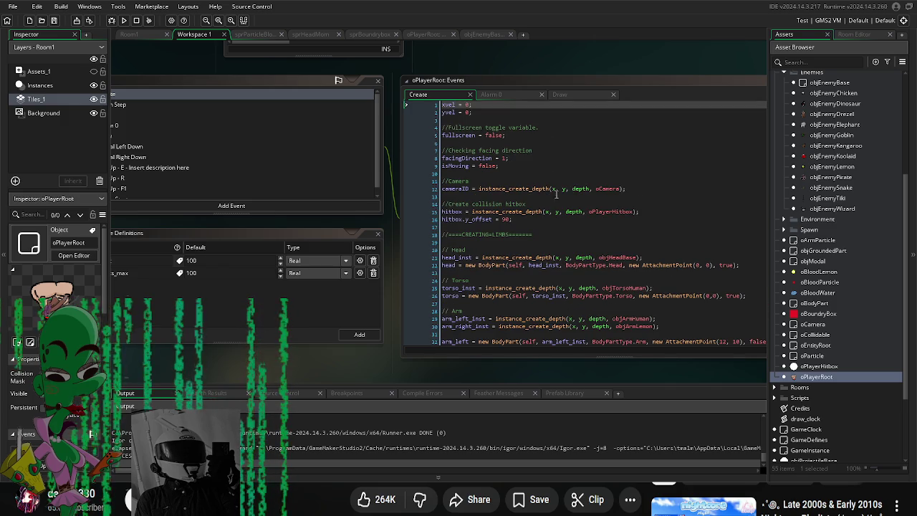
# Step: Add 'can_be_hit = true;' on a new line in oPlayerRoot's Create event
pyautogui.click(587, 227)
pyautogui.press('Return')
pyautogui.press('Return')
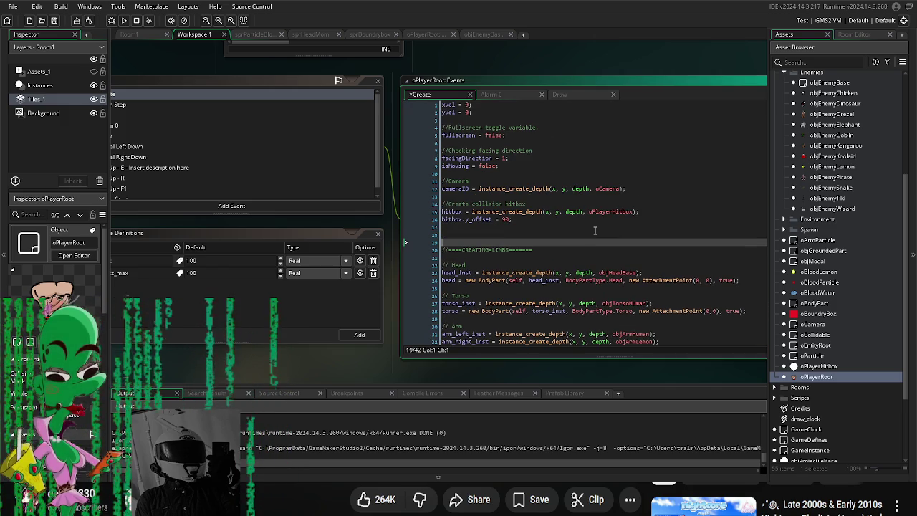
pyautogui.press('Up')
pyautogui.write('d')
pyautogui.write('amage')
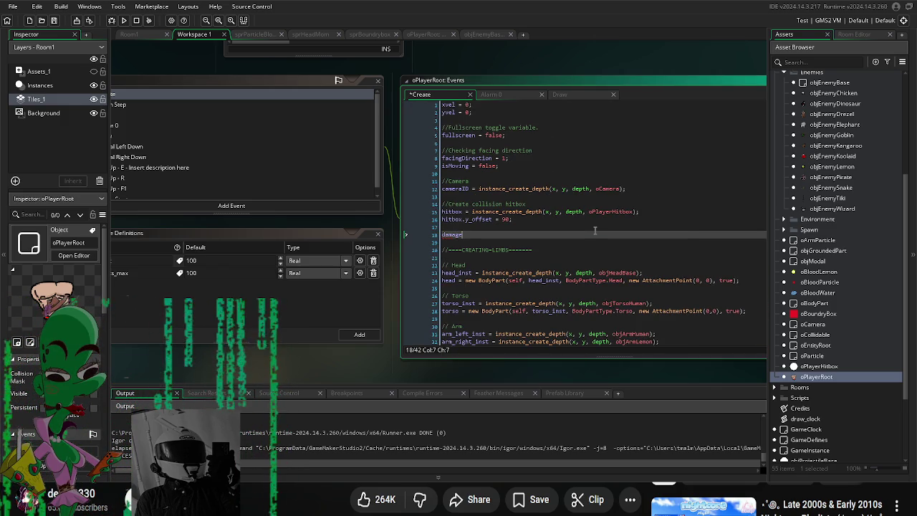
pyautogui.press('BackSpace')
pyautogui.press('BackSpace')
pyautogui.press('BackSpace')
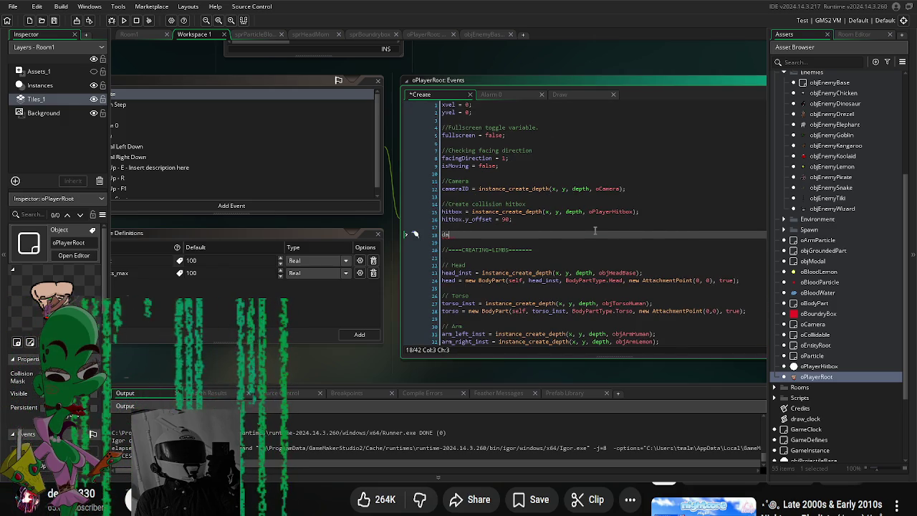
pyautogui.write('can_be')
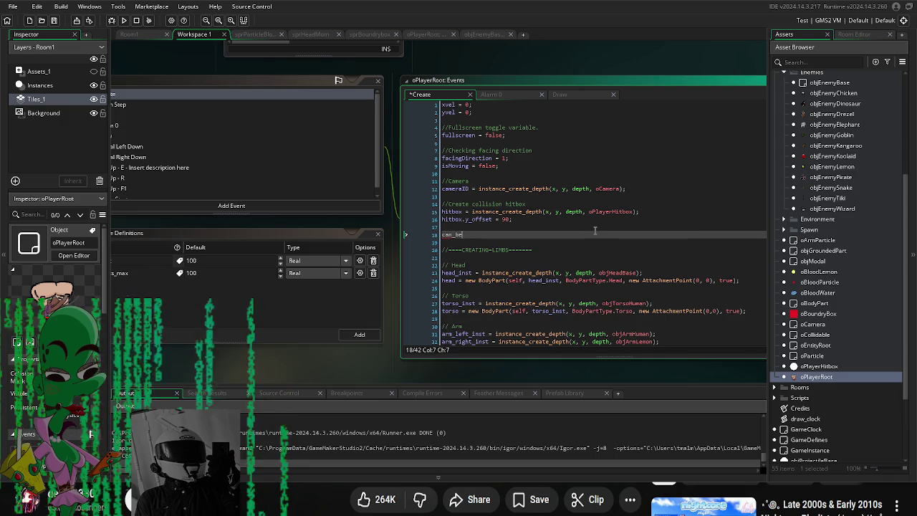
pyautogui.write('_hit = ')
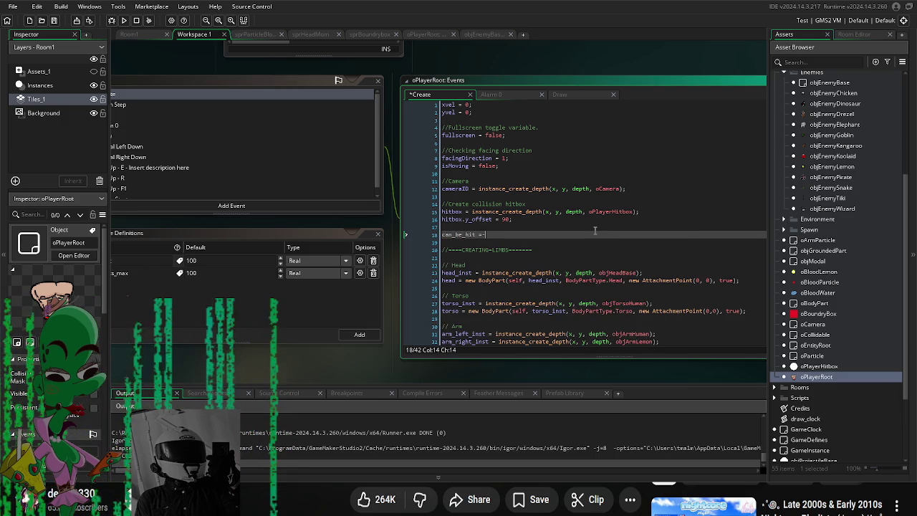
pyautogui.write('true;')
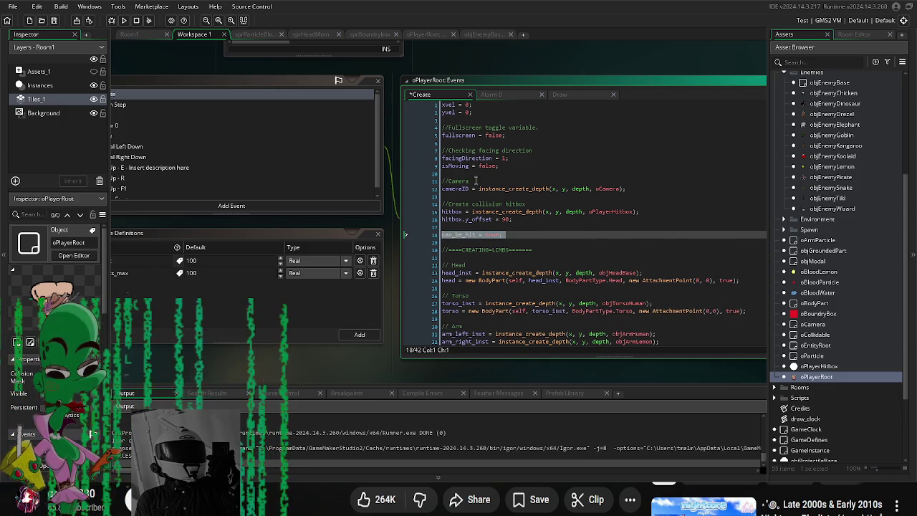
pyautogui.click(365, 192)
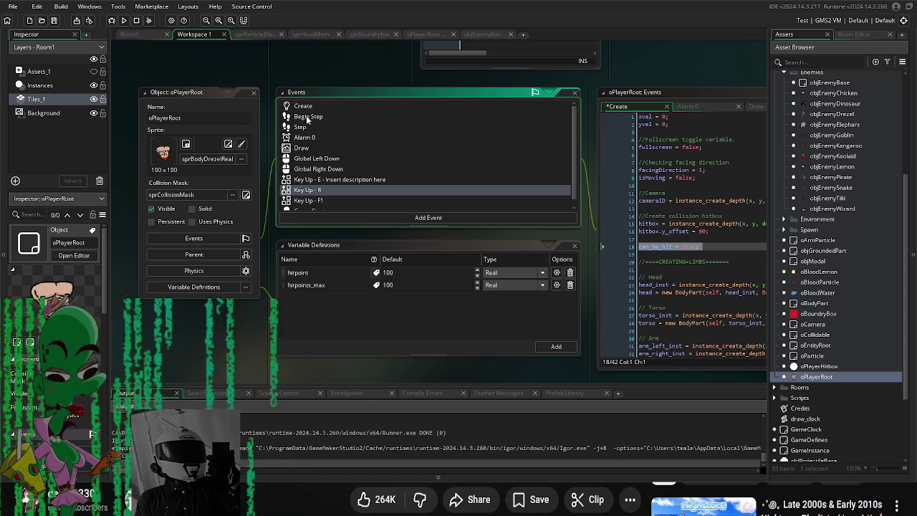
pyautogui.click(304, 137)
# Step: Replace oPlayerRoot's Alarm 0 code with 'can_be_hit = true;'
pyautogui.click(645, 122)
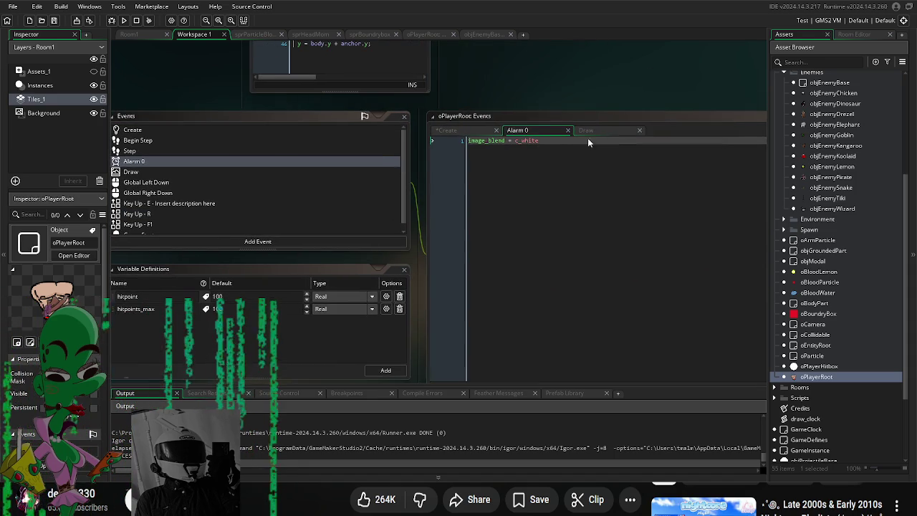
pyautogui.hotkey('ctrl', 'a')
pyautogui.write('can_be_hit = true;')
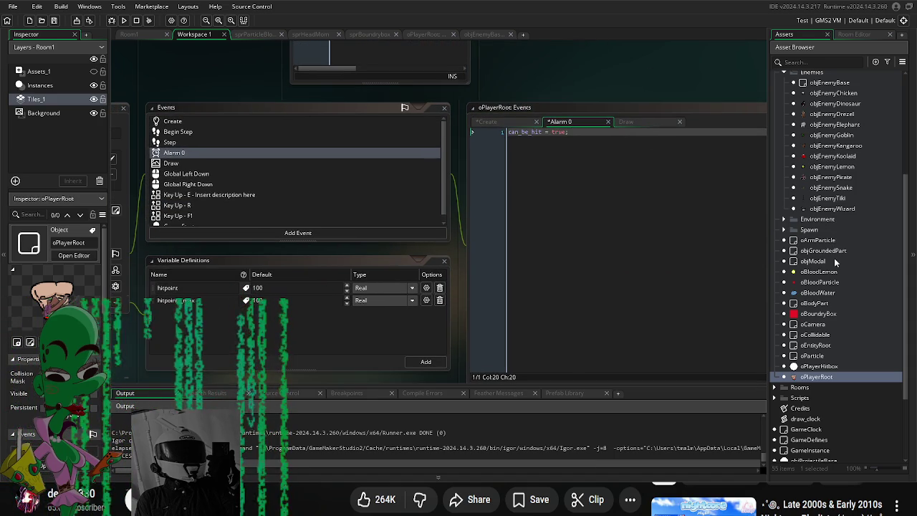
pyautogui.scroll(3, 837, 256)
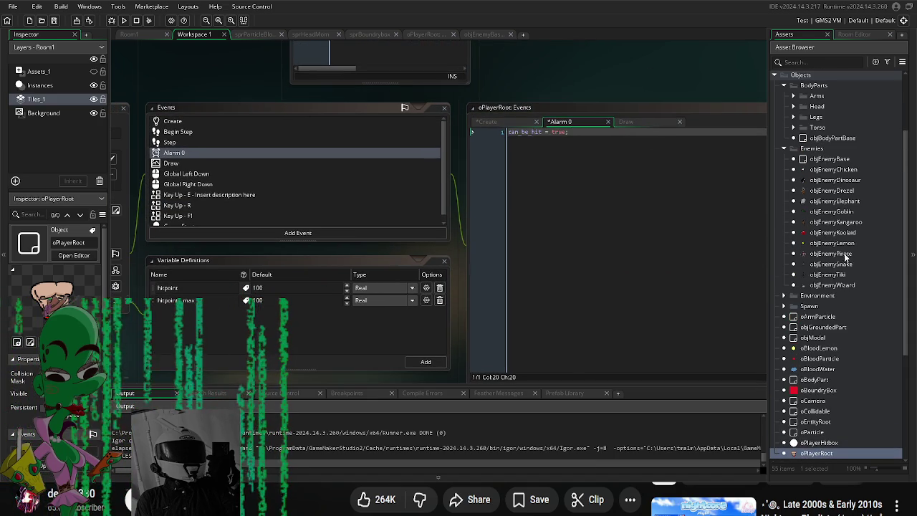
# Step: Open objEnemyBase's Step event code
pyautogui.doubleClick(838, 160)
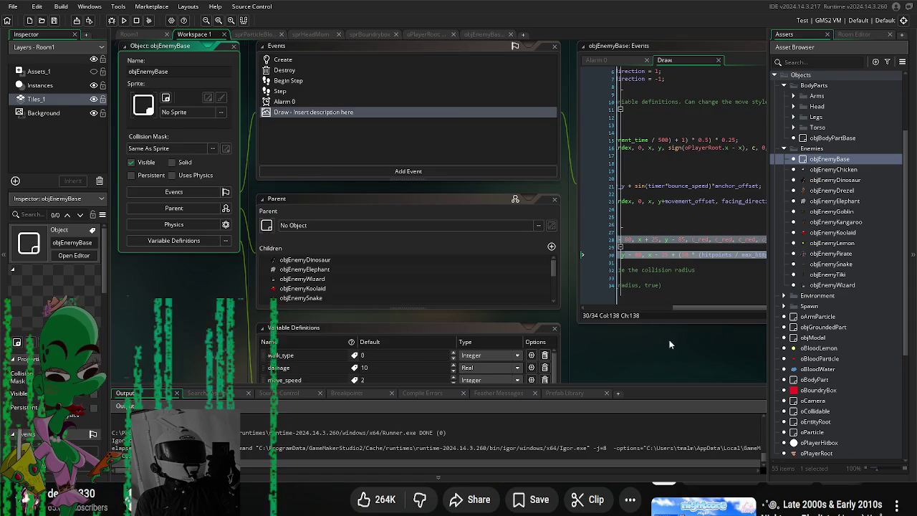
pyautogui.click(490, 261)
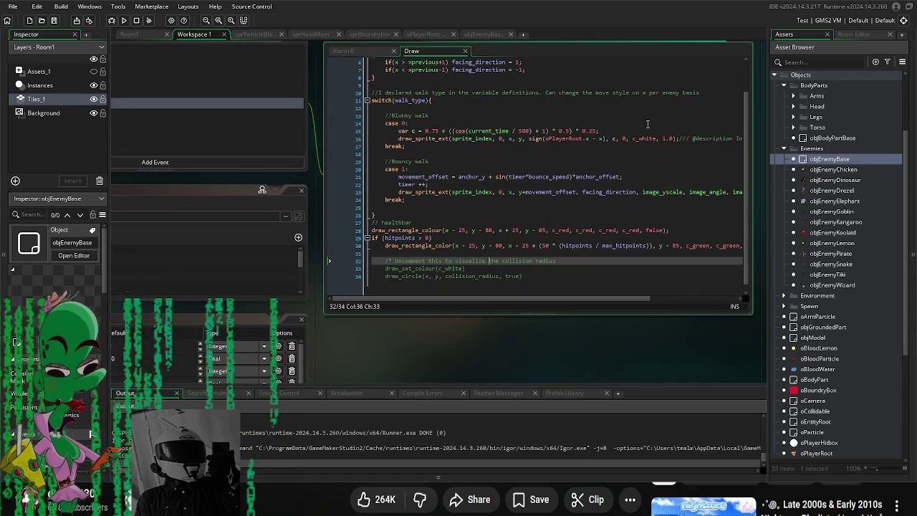
pyautogui.scroll(2, 714, 67)
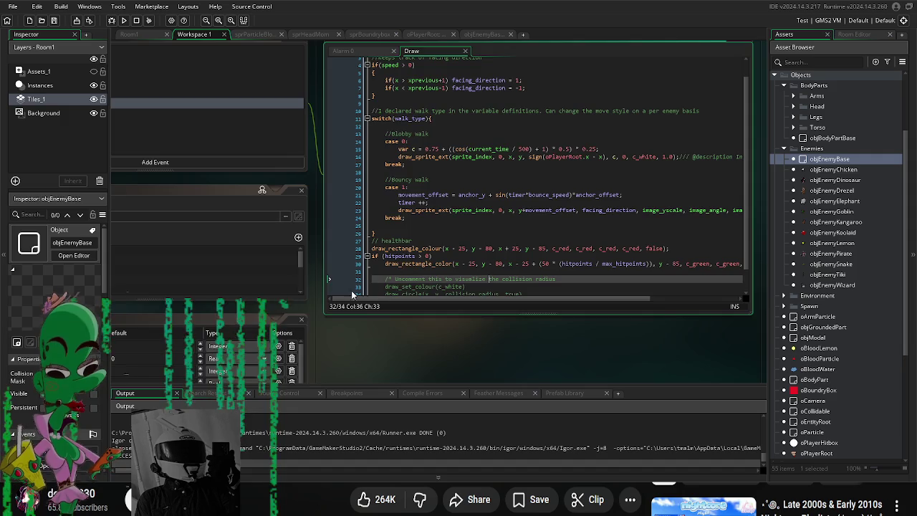
pyautogui.moveTo(332, 312); pyautogui.dragTo(502, 358)
pyautogui.doubleClick(217, 129)
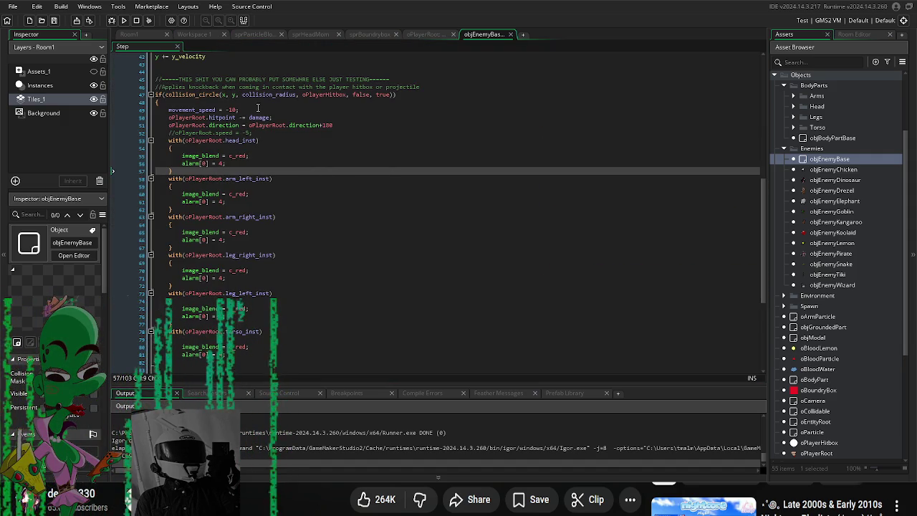
# Step: Wrap the hitpoint and direction lines in an indented if (oPlayerRoot) block
pyautogui.click(263, 109)
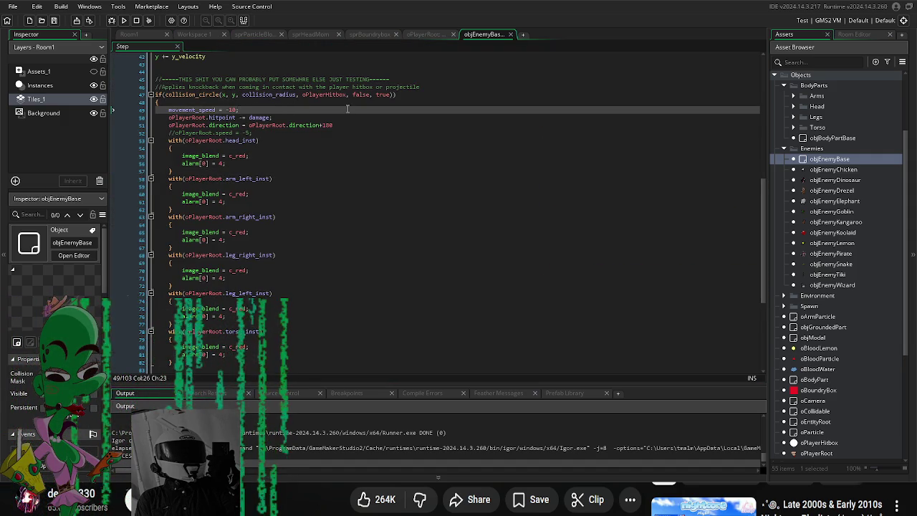
pyautogui.press('Return')
pyautogui.write('f(oPlayer')
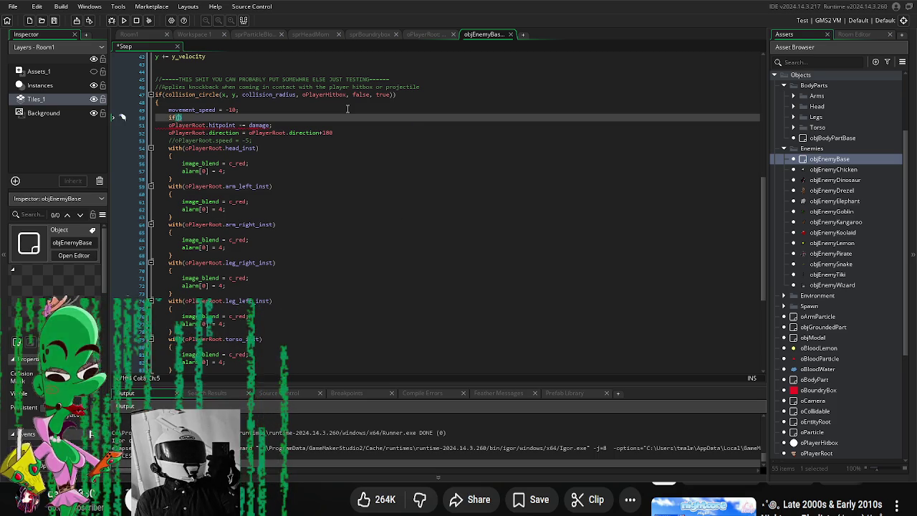
pyautogui.write('R')
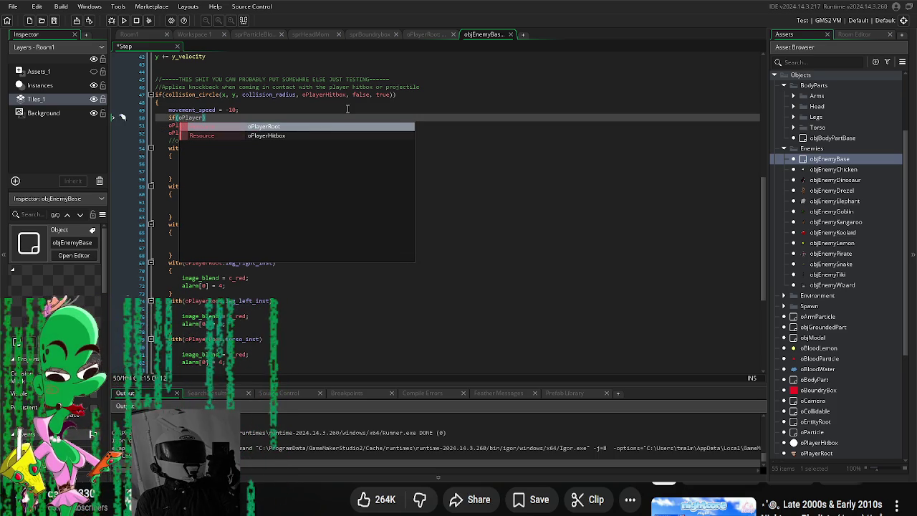
pyautogui.press('Return')
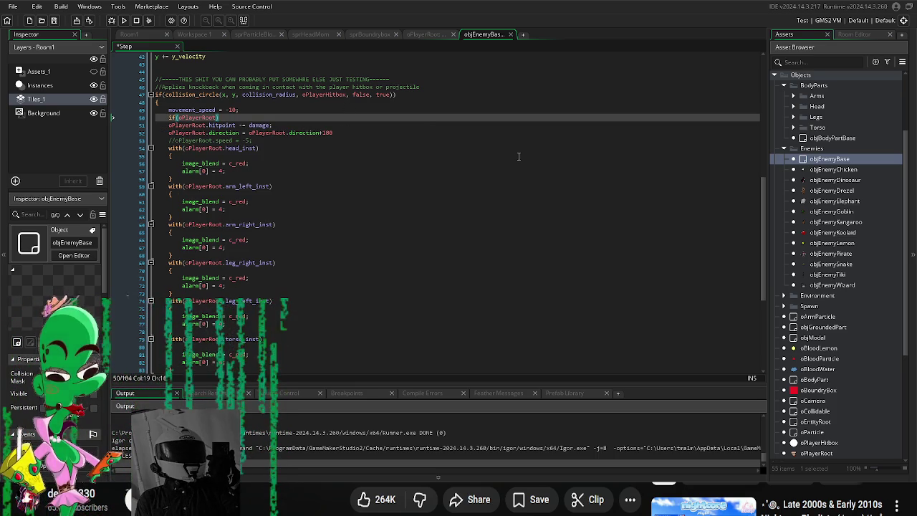
pyautogui.write(')')
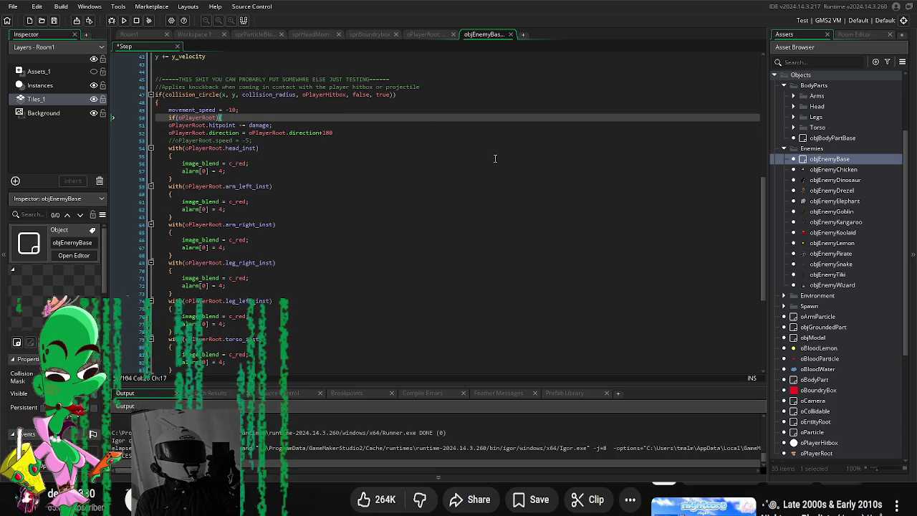
pyautogui.press('Left')
pyautogui.press('Return')
pyautogui.moveTo(345, 141); pyautogui.dragTo(138, 136)
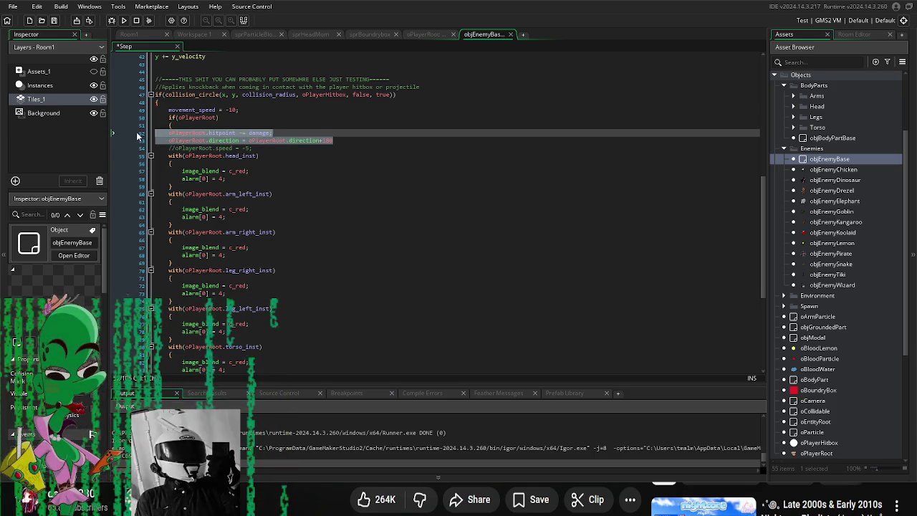
pyautogui.press('Tab')
pyautogui.click(372, 142)
pyautogui.press('Return')
pyautogui.write('}')
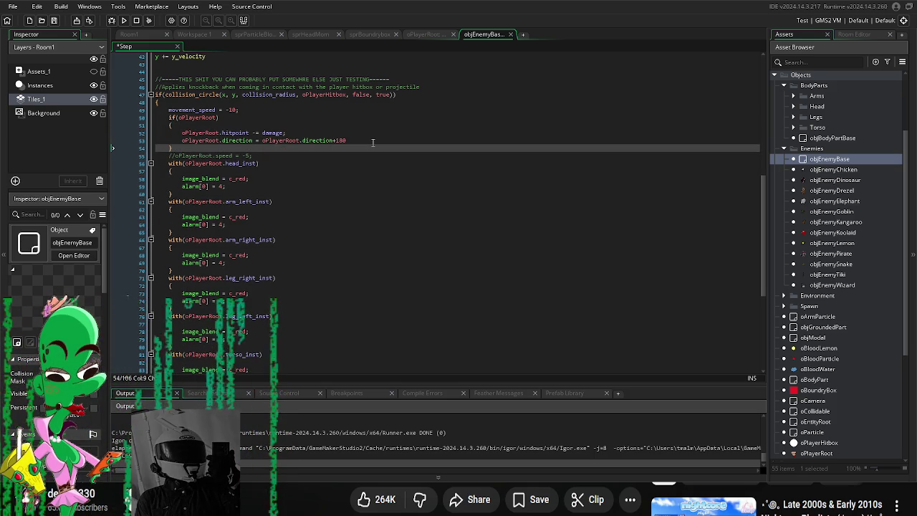
# Step: Change the if condition to oPlayerRoot.can_be_hit
pyautogui.click(215, 118)
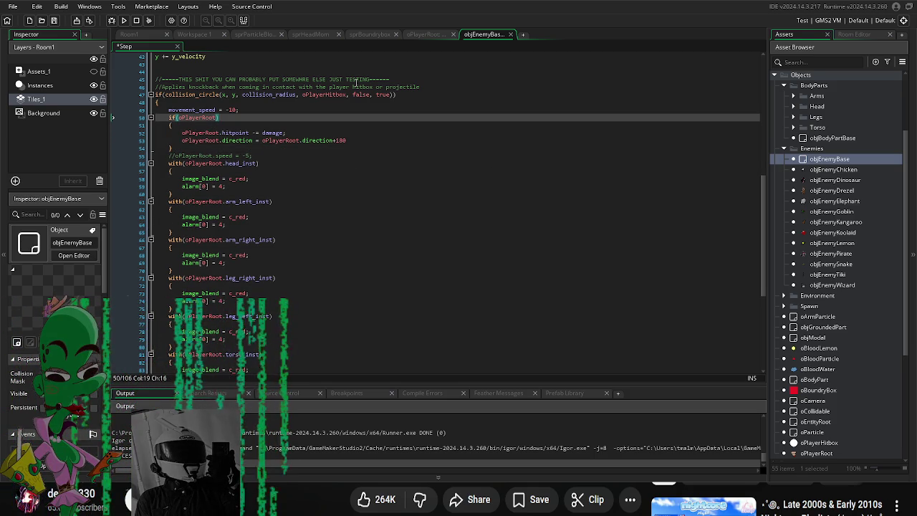
pyautogui.write('.ca')
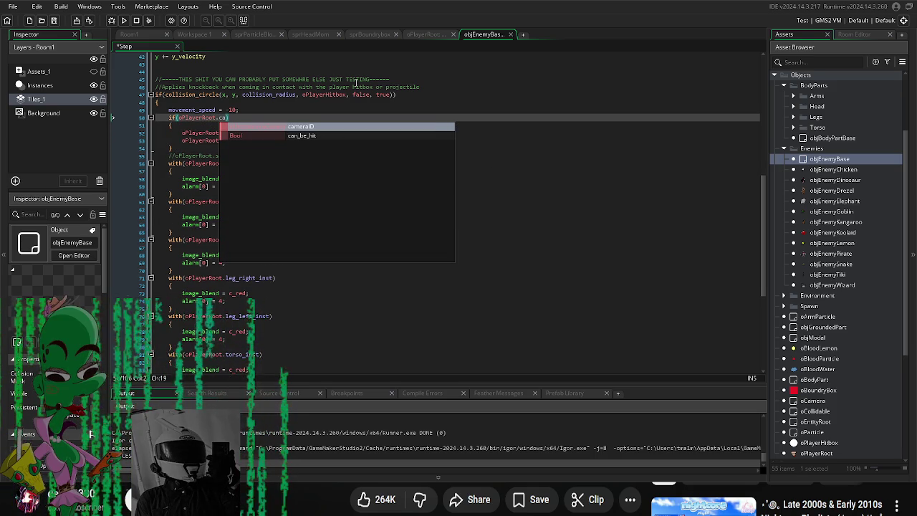
pyautogui.write('n')
pyautogui.press('Return')
pyautogui.press('Right')
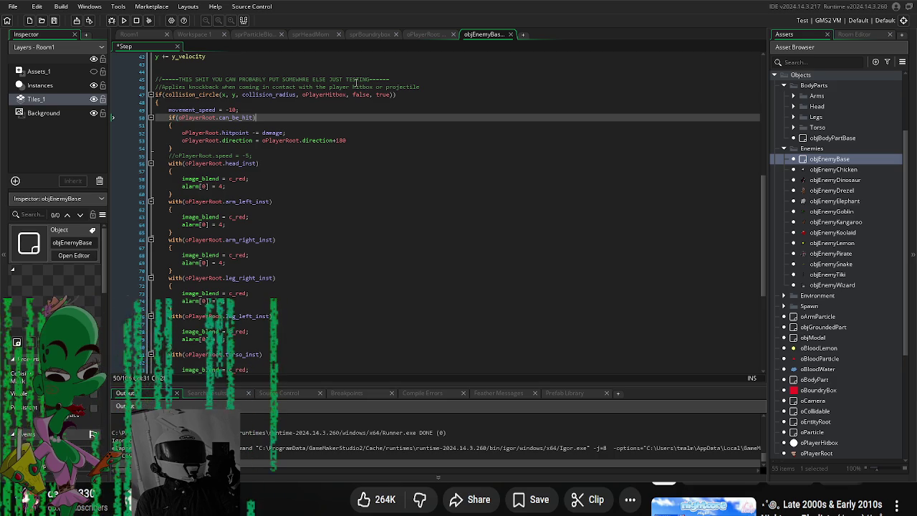
# Step: Add 'oPlayerRoot.can_be_hit = false;' inside the if block after the direction line
pyautogui.click(371, 136)
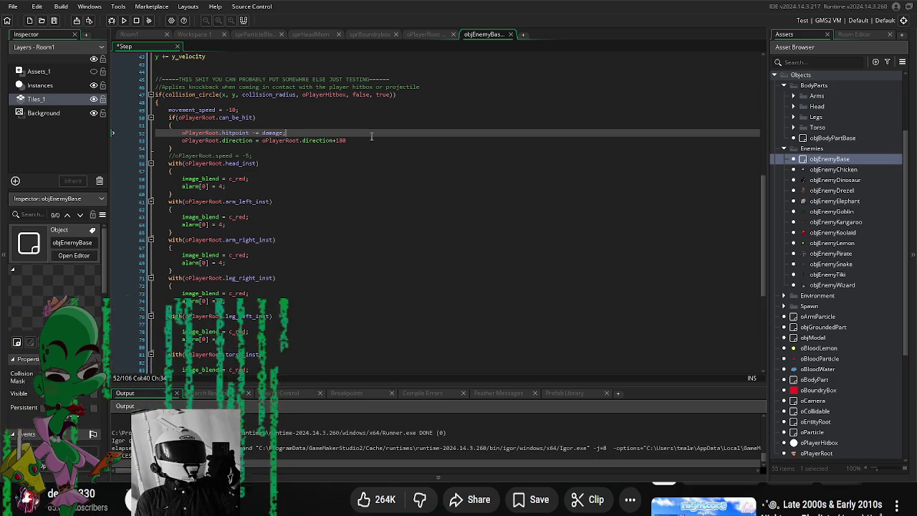
pyautogui.press('Down')
pyautogui.press('Down')
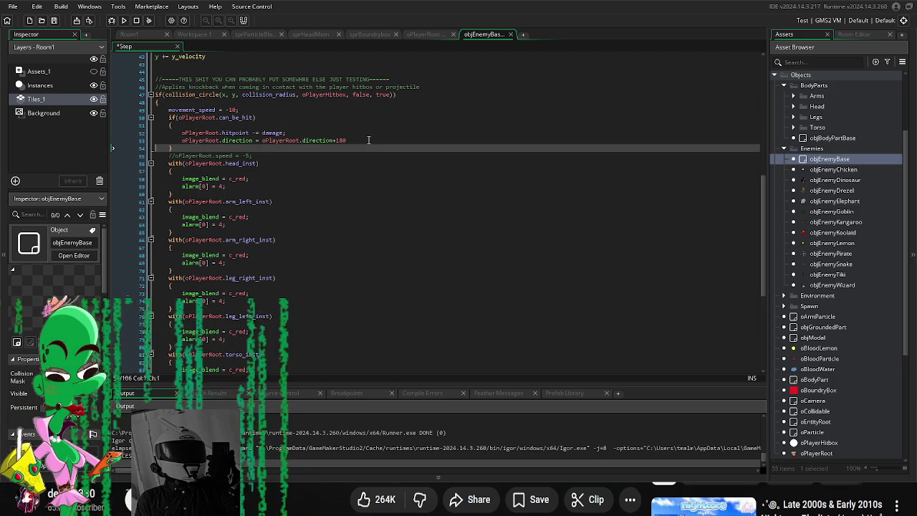
pyautogui.click(368, 140)
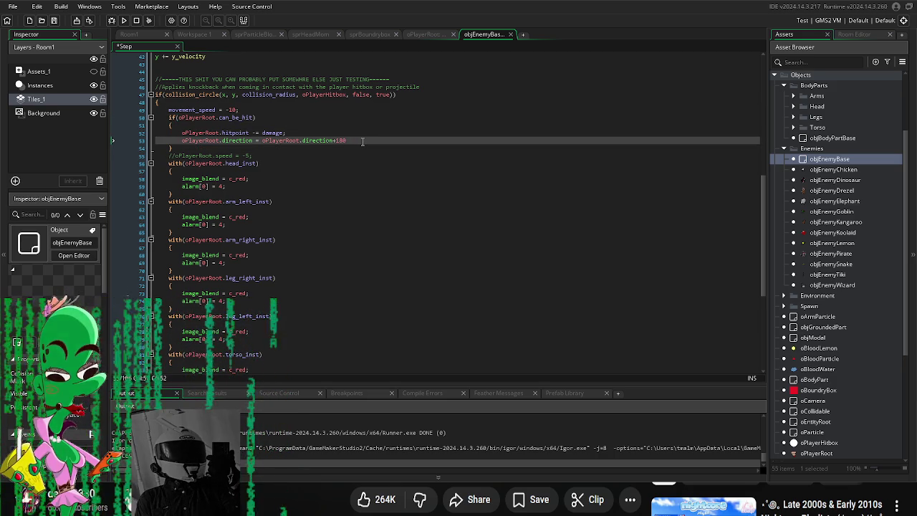
pyautogui.press('Return')
pyautogui.write('oPlayer')
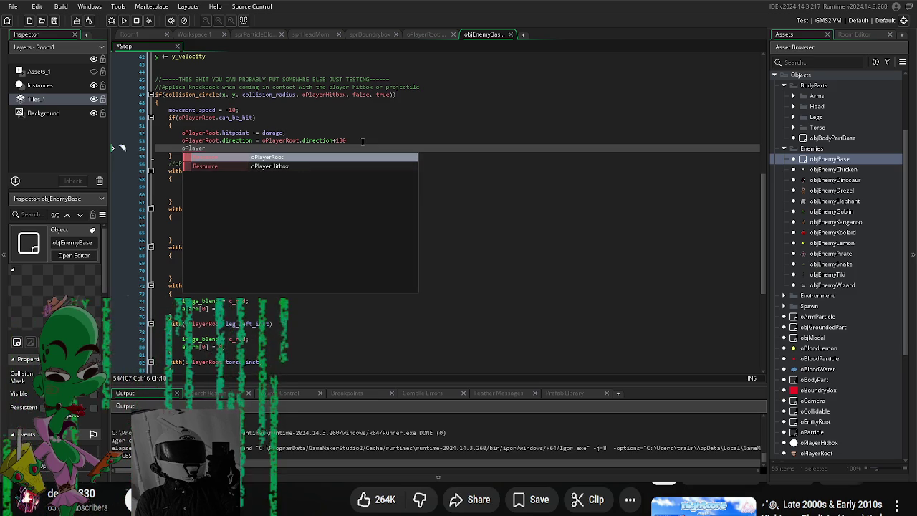
pyautogui.press('Return')
pyautogui.write('.can')
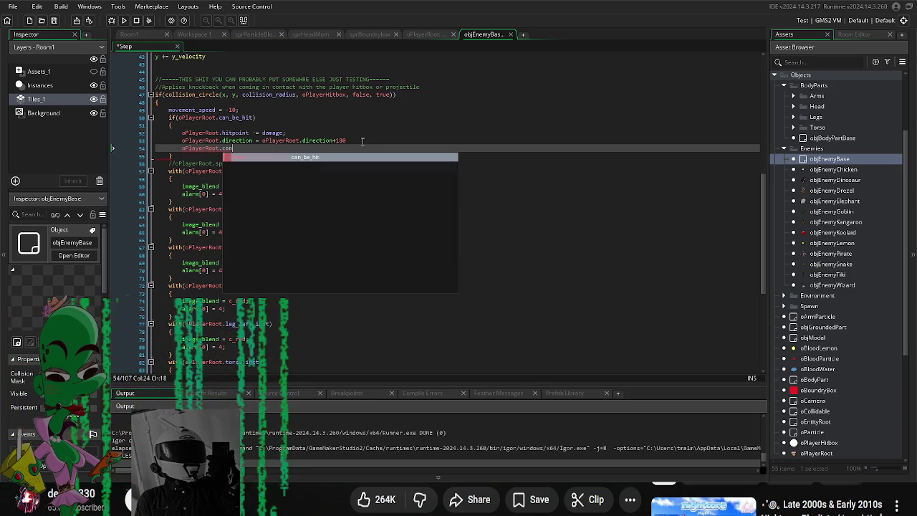
pyautogui.press('Return')
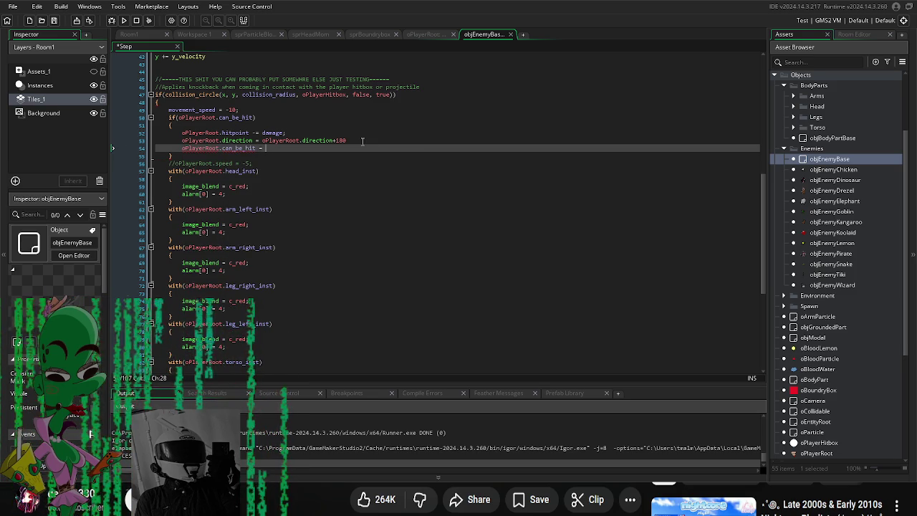
pyautogui.write('false;')
# Step: Begin an oPlayerRoot.alarm[0] line below can_be_hit = false
pyautogui.press('Return')
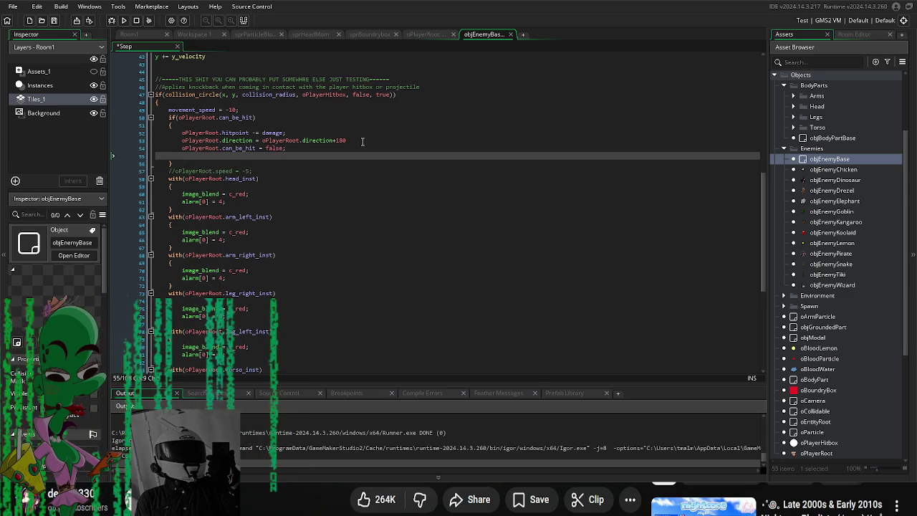
pyautogui.write('o')
pyautogui.press('Return')
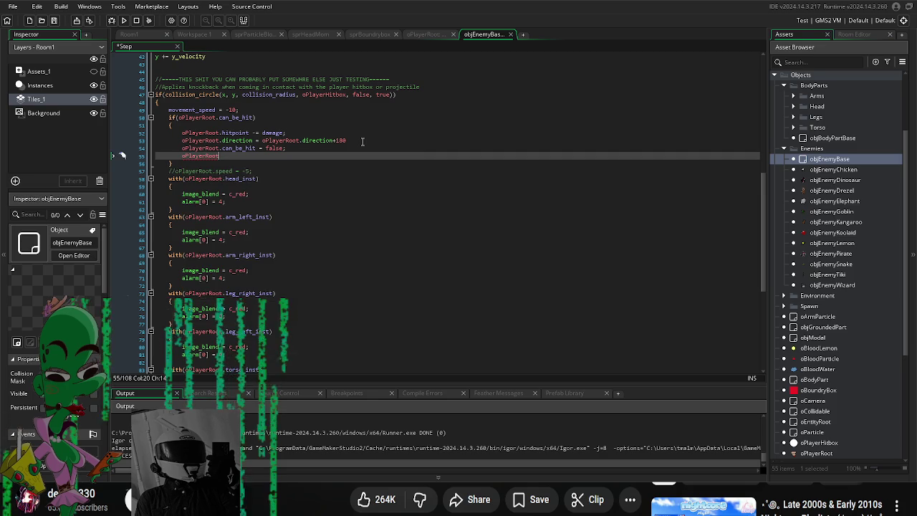
pyautogui.write('.ala')
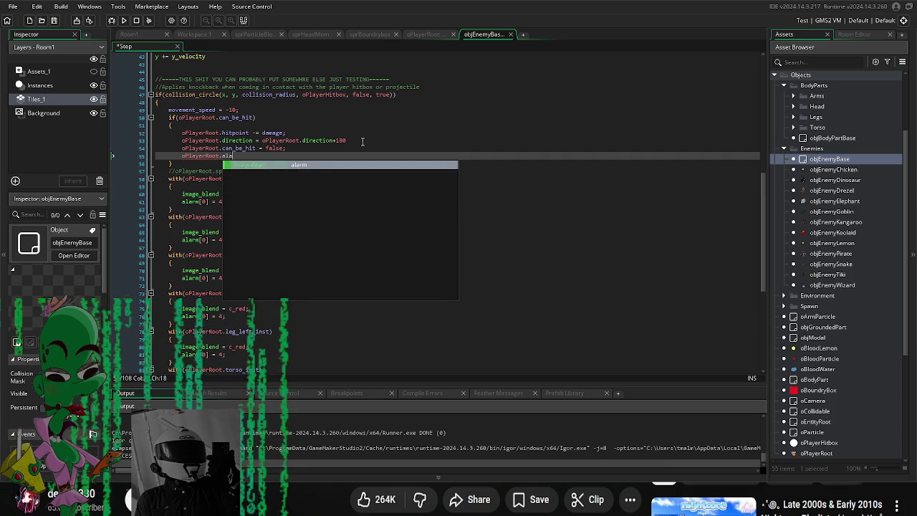
pyautogui.write('rm[0')
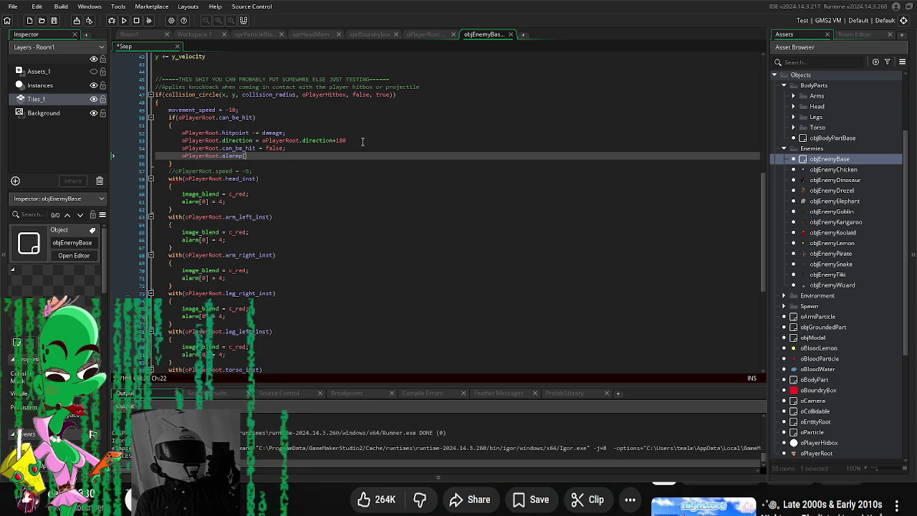
pyautogui.write('[')
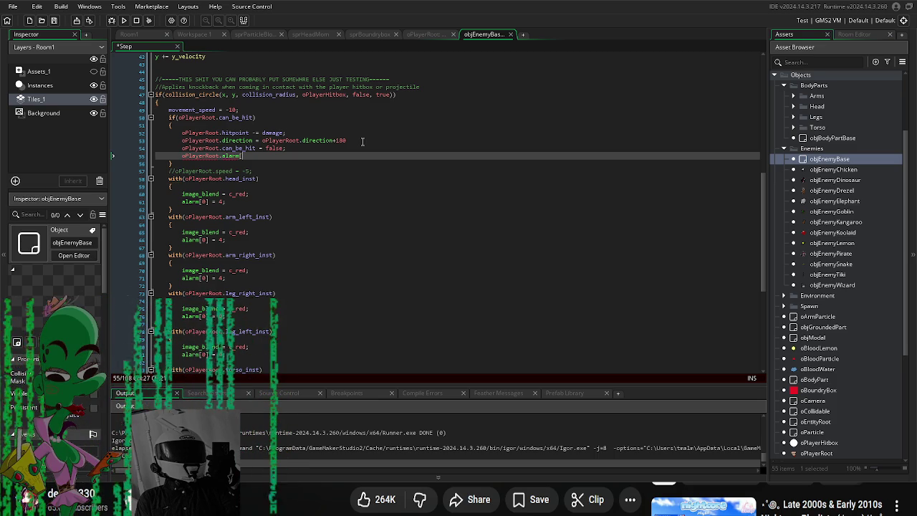
pyautogui.write('0')
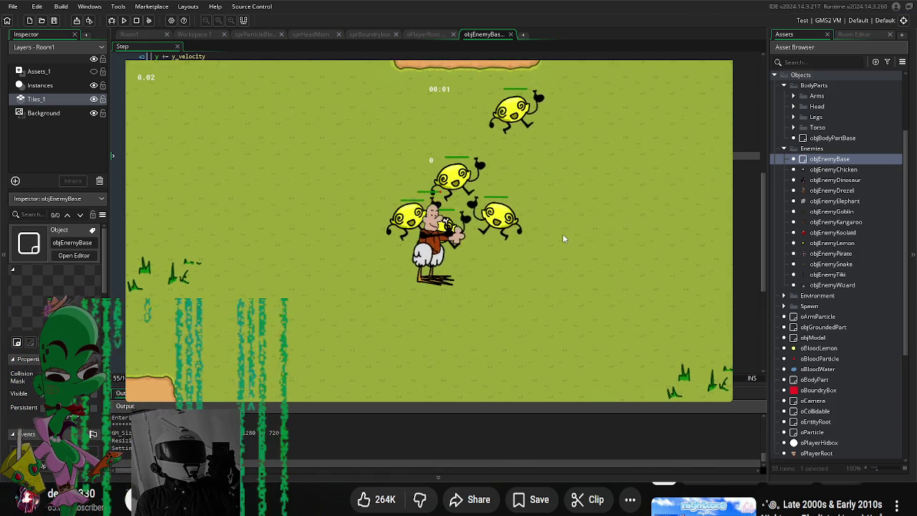
pyautogui.press('w')
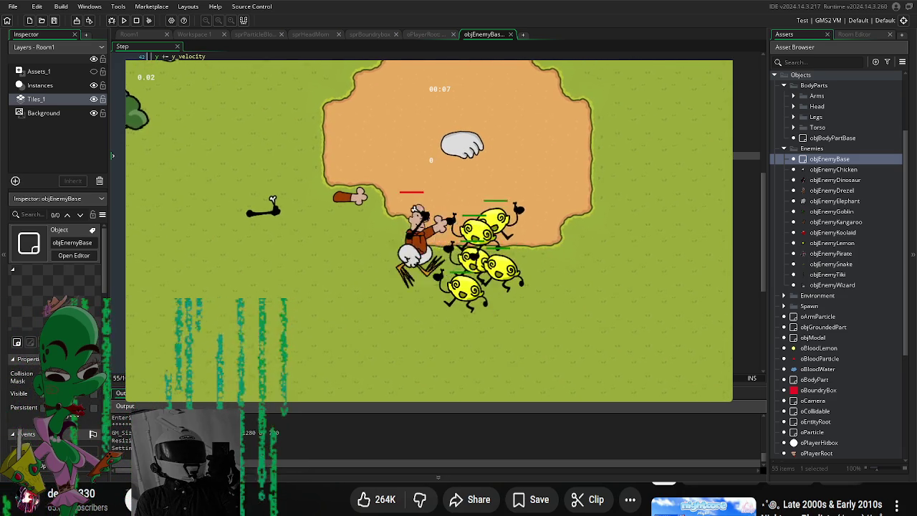
pyautogui.press('Escape')
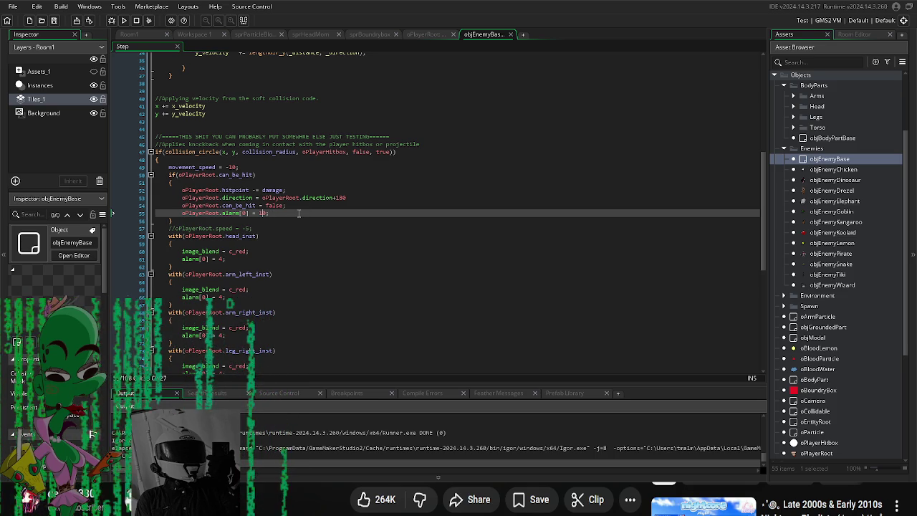
# Step: Try alarm[0] delays of 800 and then 10, walking the player around in test runs
pyautogui.press('BackSpace')
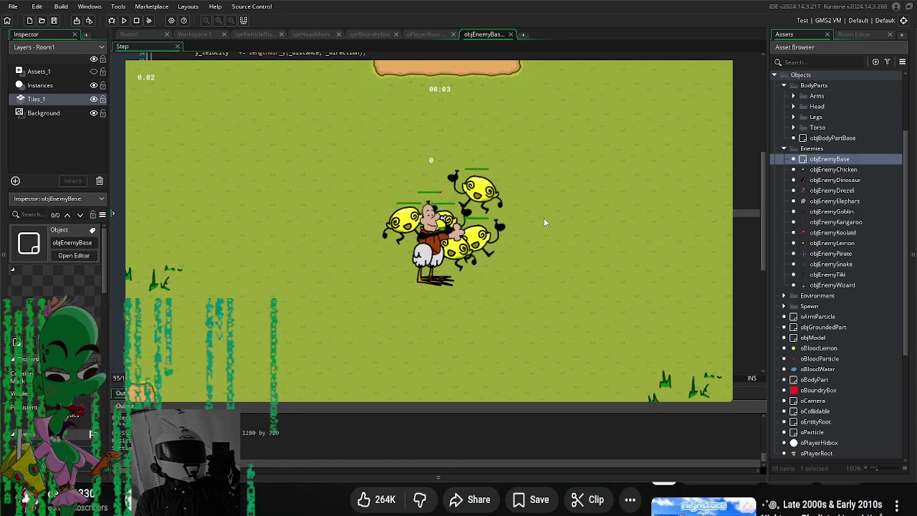
pyautogui.press('Escape')
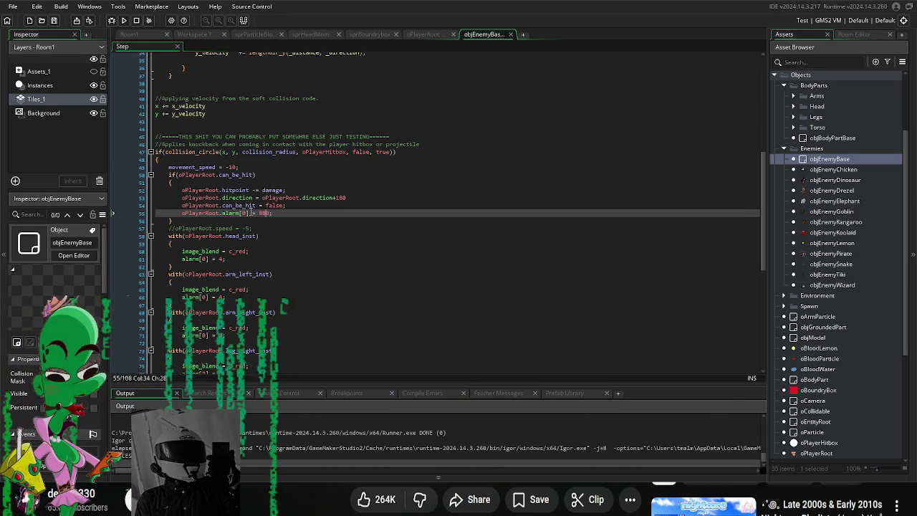
pyautogui.press('BackSpace')
pyautogui.press('BackSpace')
pyautogui.press('BackSpace')
pyautogui.write('10')
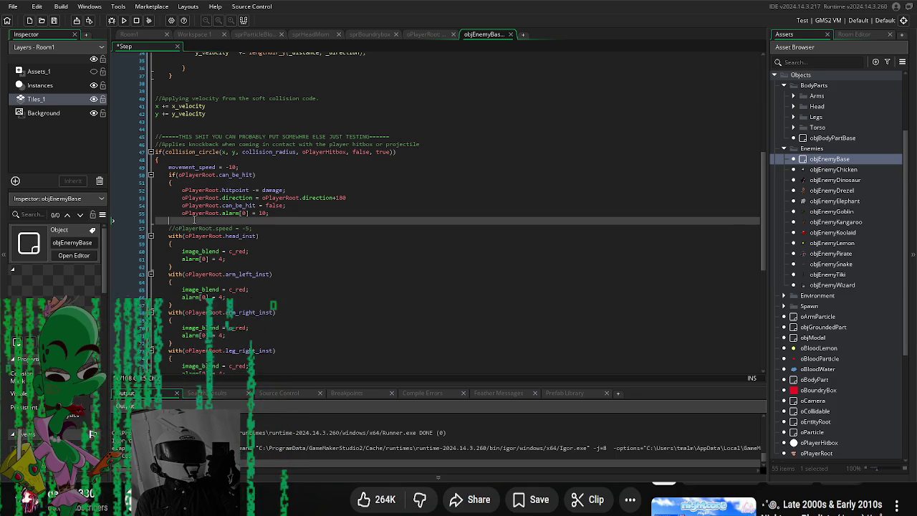
pyautogui.scroll(-7, 227, 291)
pyautogui.click(208, 290)
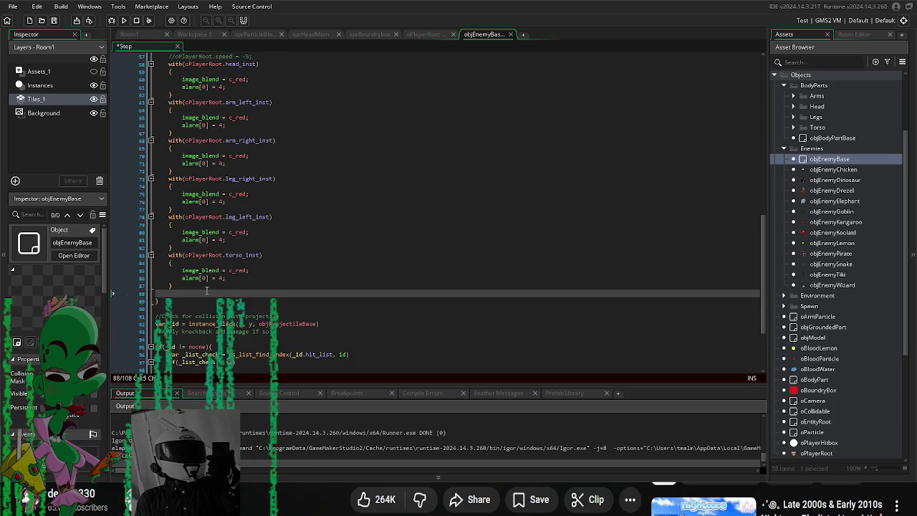
pyautogui.press('F5')
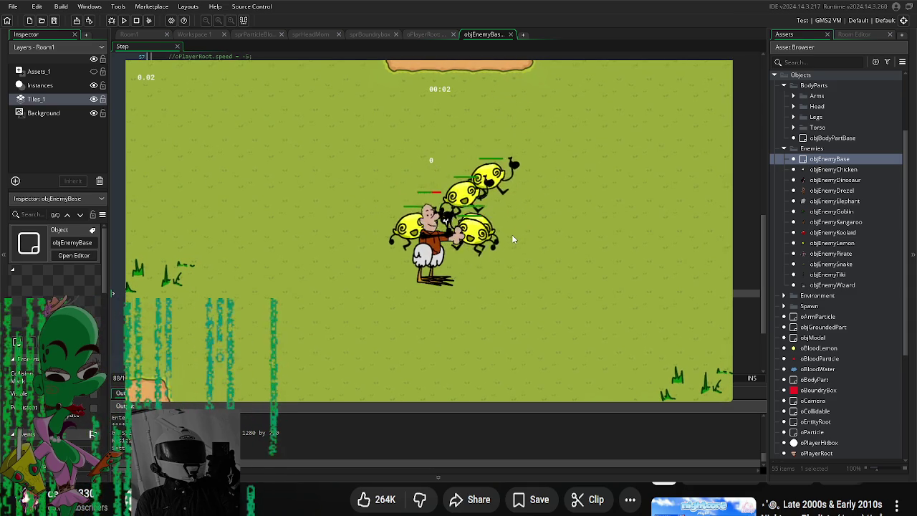
pyautogui.press('w')
pyautogui.press('s')
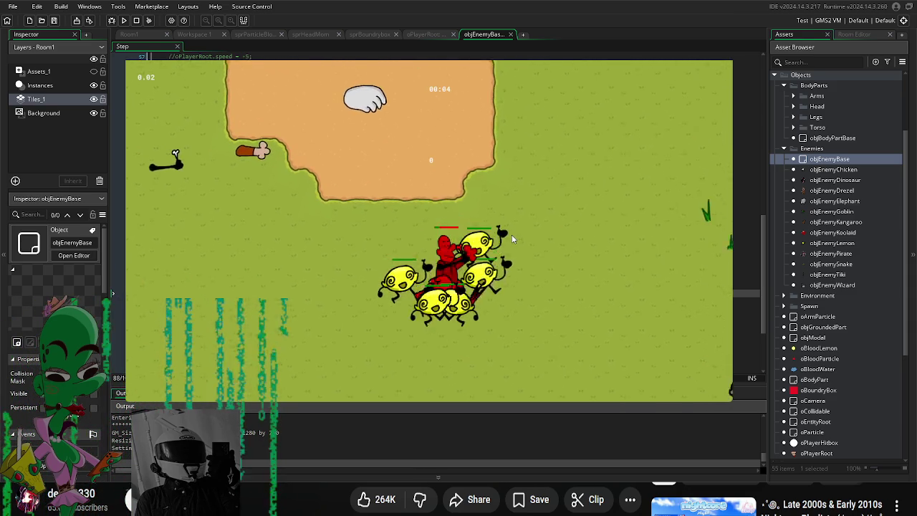
pyautogui.press('w')
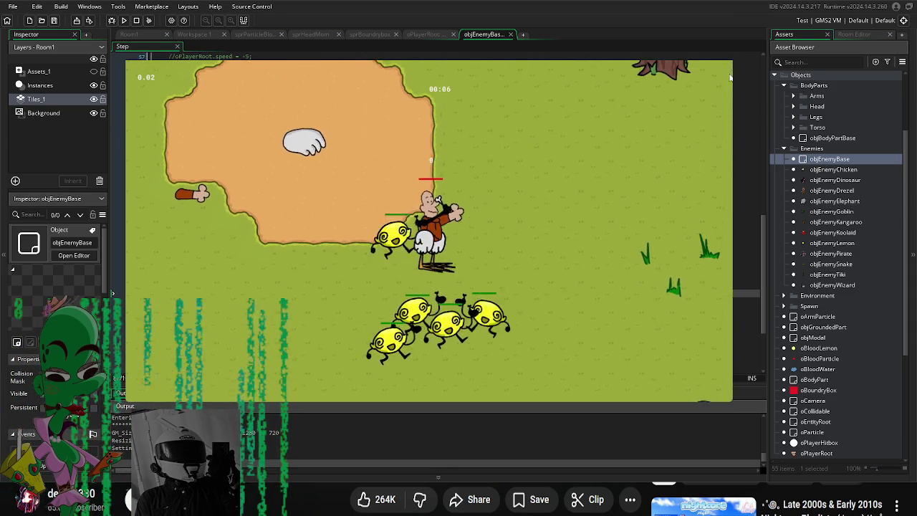
pyautogui.press('Escape')
# Step: Set the alarm[0] delay to 30 and test the game again
pyautogui.scroll(6, 226, 200)
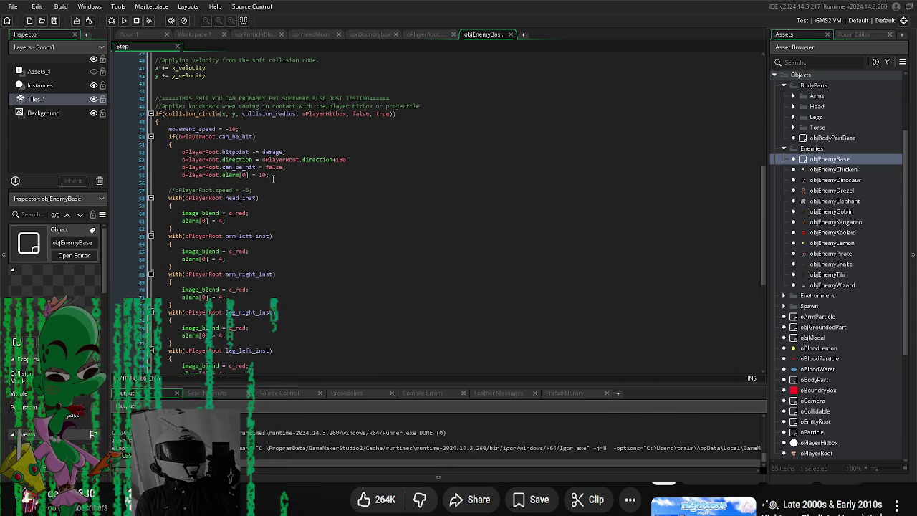
pyautogui.doubleClick(264, 175)
pyautogui.write('30')
pyautogui.press('F5')
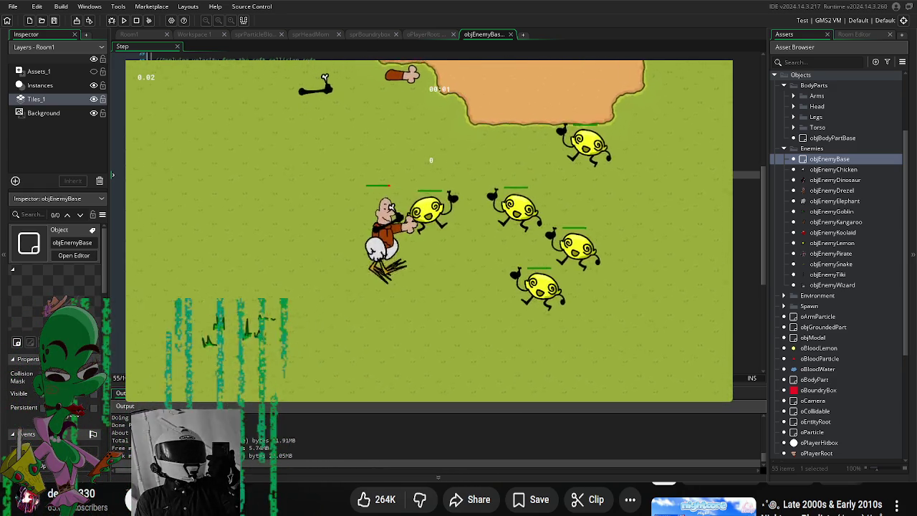
pyautogui.press('Escape')
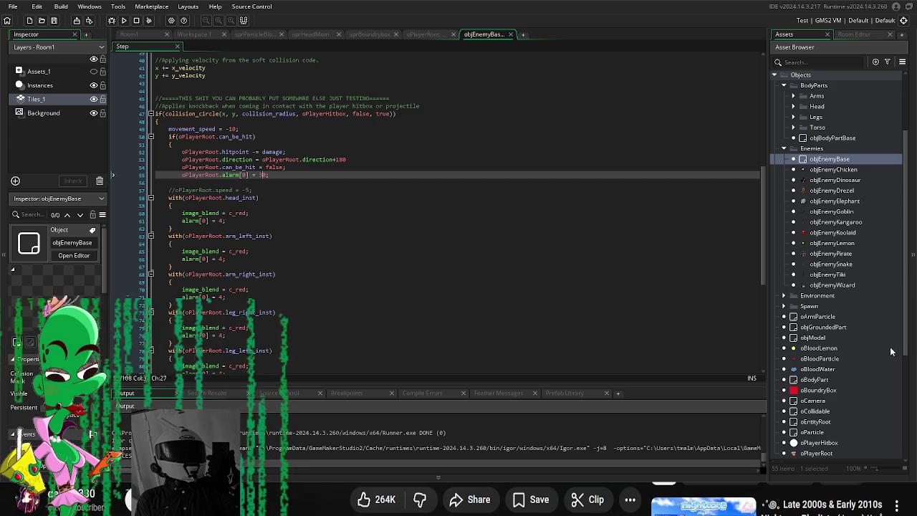
# Step: Expand the Assets and Art folders in the Asset Browser and switch to the Room1 editor
pyautogui.scroll(3, 846, 201)
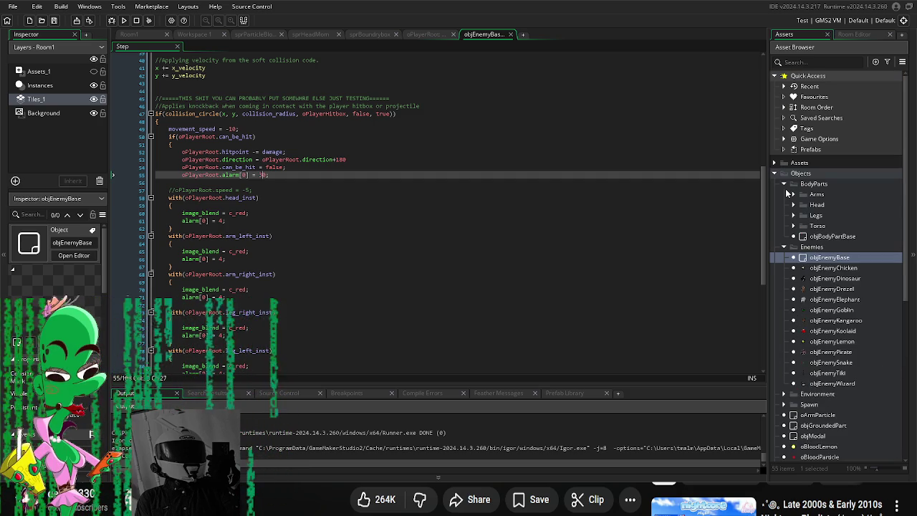
pyautogui.click(774, 163)
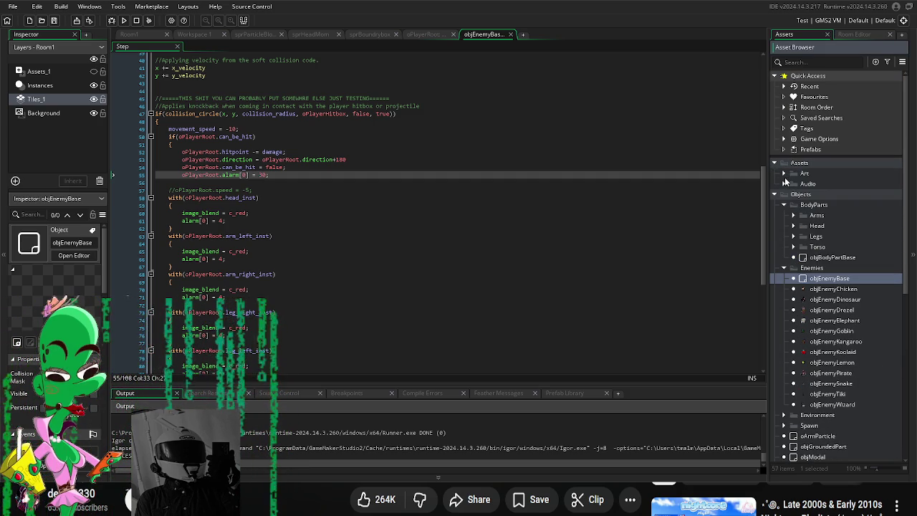
pyautogui.click(784, 173)
pyautogui.click(784, 173)
pyautogui.click(784, 184)
pyautogui.click(784, 184)
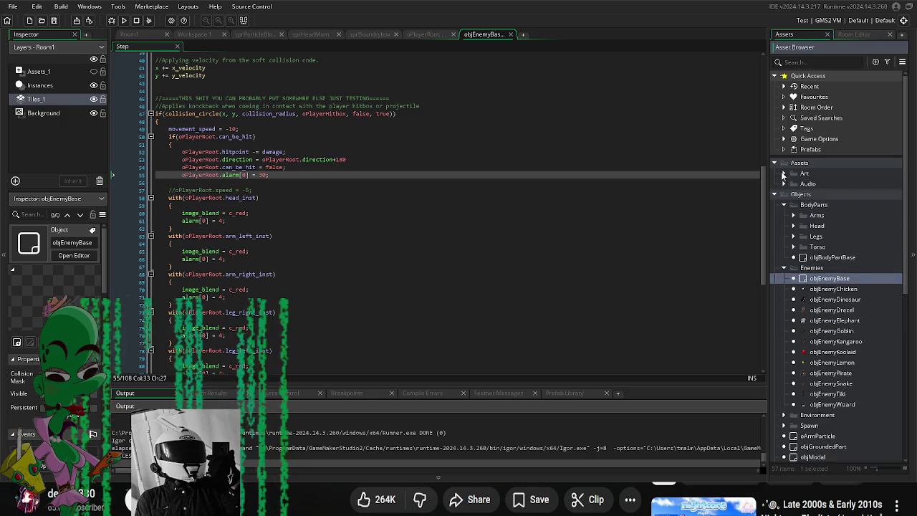
pyautogui.click(784, 173)
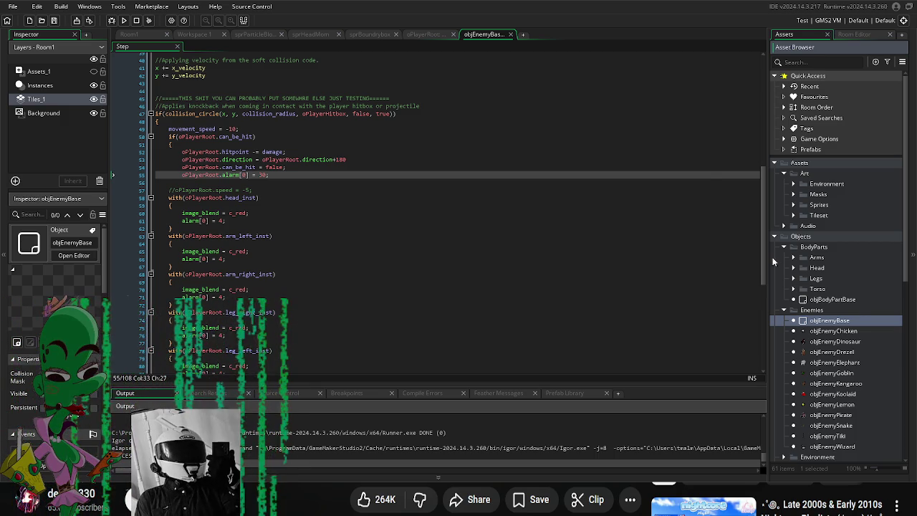
pyautogui.scroll(-3, 860, 294)
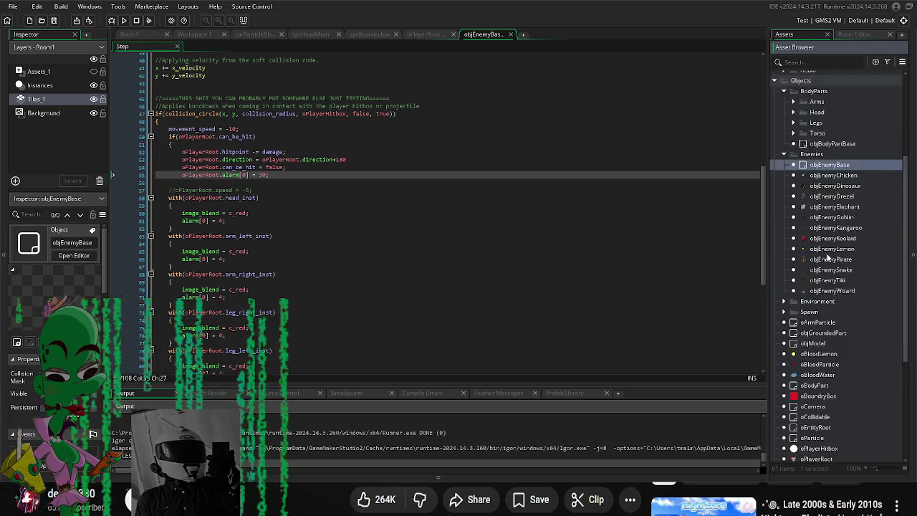
pyautogui.scroll(-7, 827, 214)
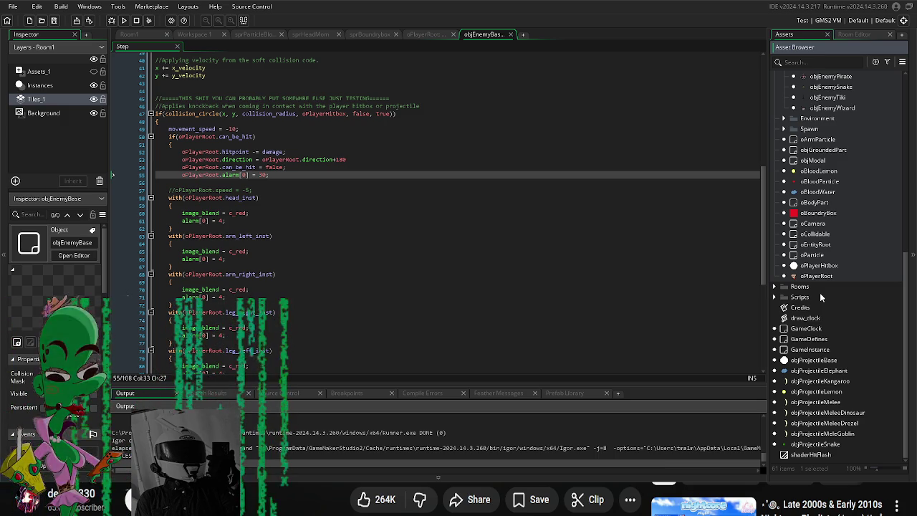
pyautogui.click(126, 34)
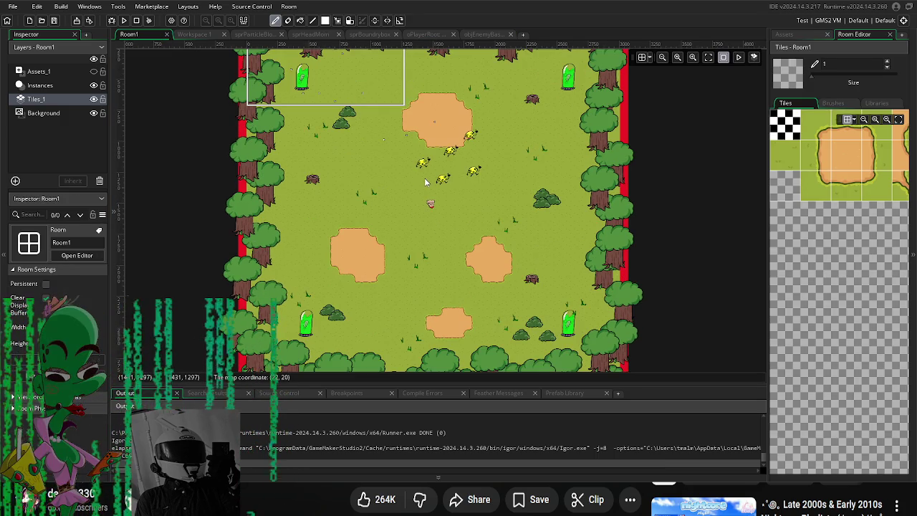
# Step: On the Instances layer, delete two small instances near the room's top-left
pyautogui.scroll(2, 424, 183)
pyautogui.scroll(3, 405, 189)
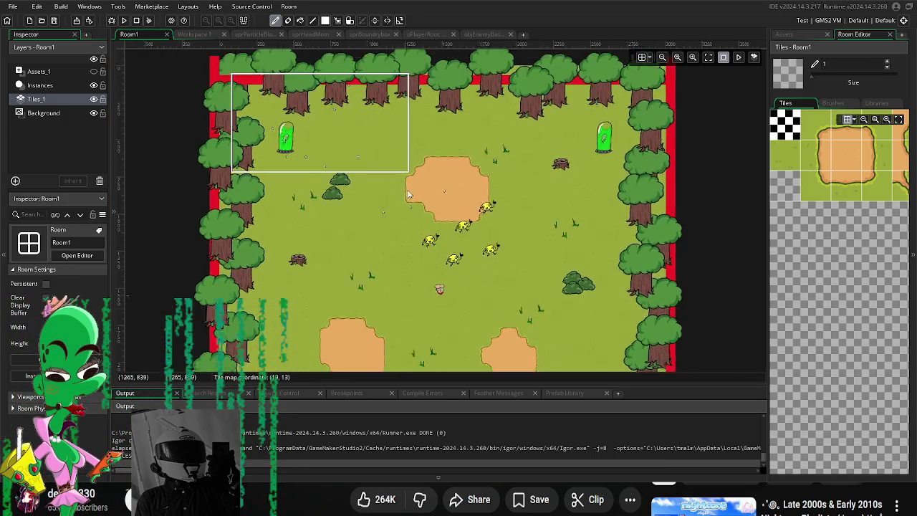
pyautogui.click(193, 34)
pyautogui.click(154, 34)
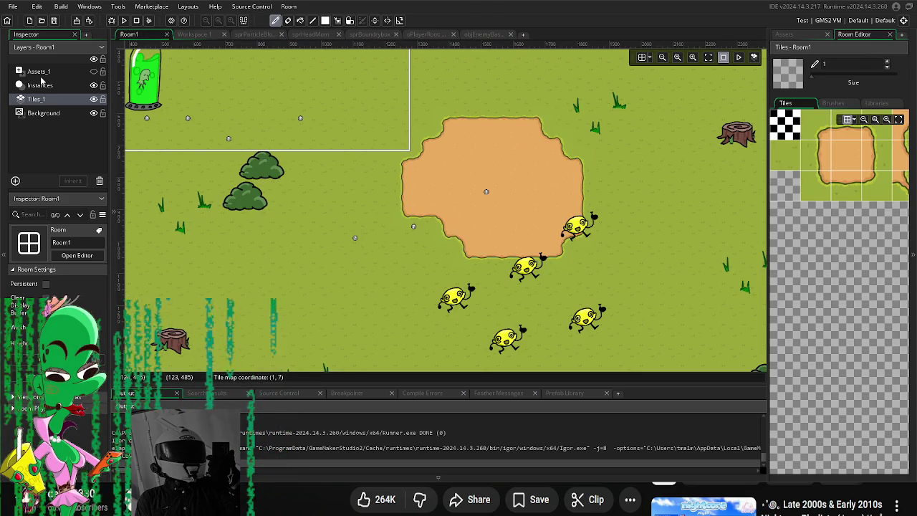
pyautogui.click(40, 85)
pyautogui.click(228, 140)
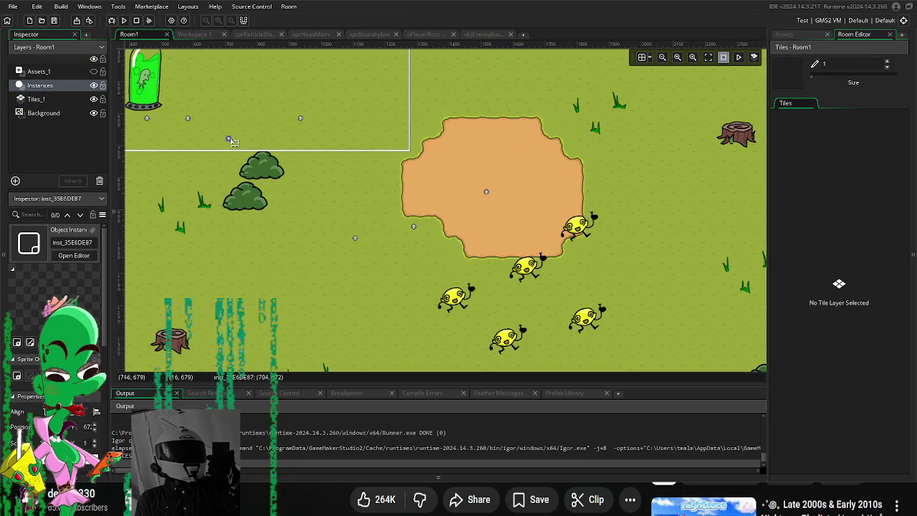
pyautogui.moveTo(246, 134); pyautogui.dragTo(311, 150)
pyautogui.press('Delete')
pyautogui.click(364, 134)
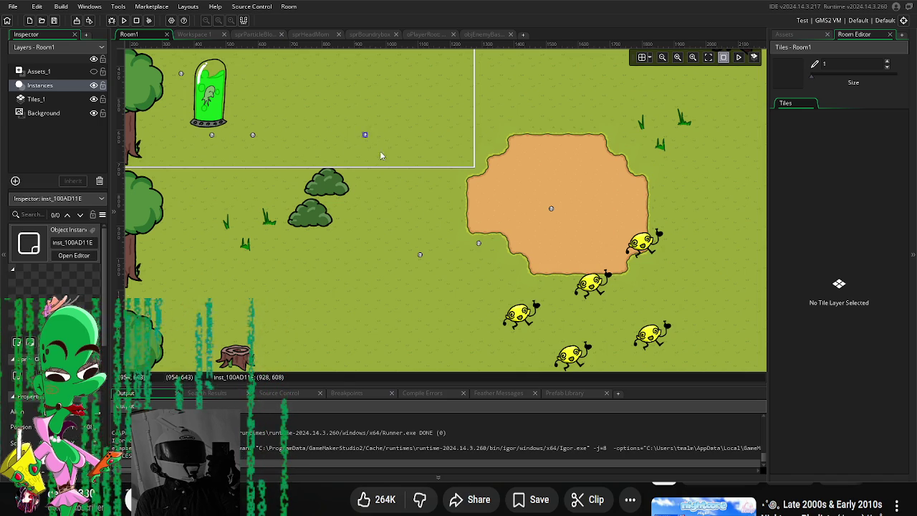
pyautogui.press('Delete')
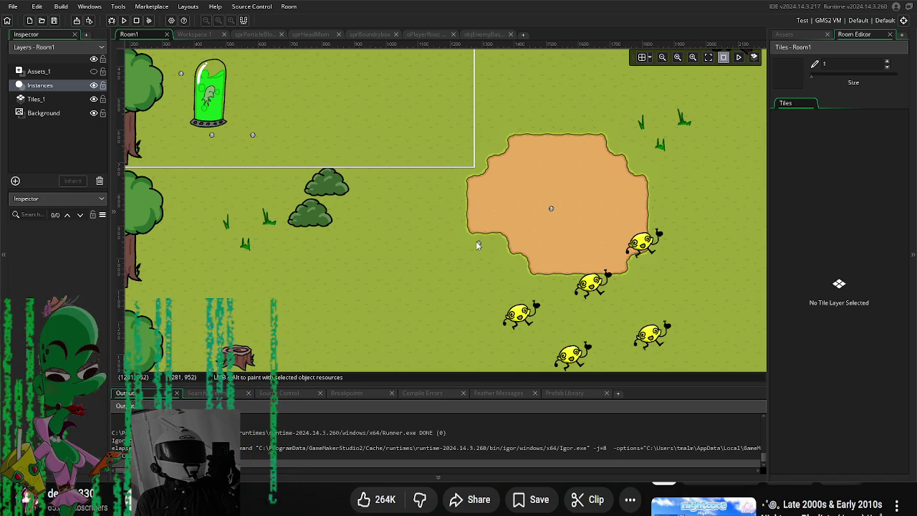
# Step: Move instance markers out of the sand patch to sit beside the green capsule
pyautogui.moveTo(551, 208)
pyautogui.mouseDown()
pyautogui.moveTo(364, 142)
pyautogui.moveTo(339, 195)
pyautogui.mouseUp()
pyautogui.click(328, 194)
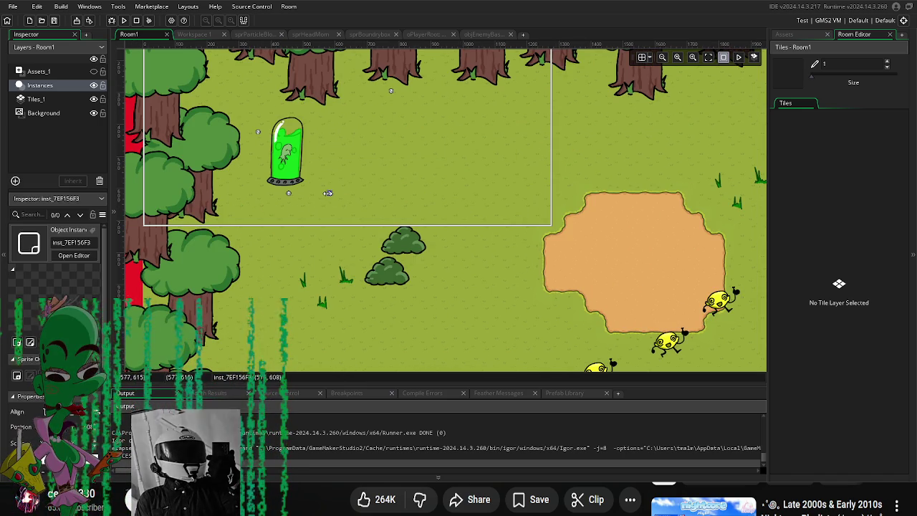
pyautogui.moveTo(327, 193); pyautogui.dragTo(389, 212)
pyautogui.moveTo(323, 160)
pyautogui.mouseDown()
pyautogui.moveTo(331, 176)
pyautogui.moveTo(503, 208)
pyautogui.mouseUp()
pyautogui.click(321, 166)
pyautogui.click(458, 255)
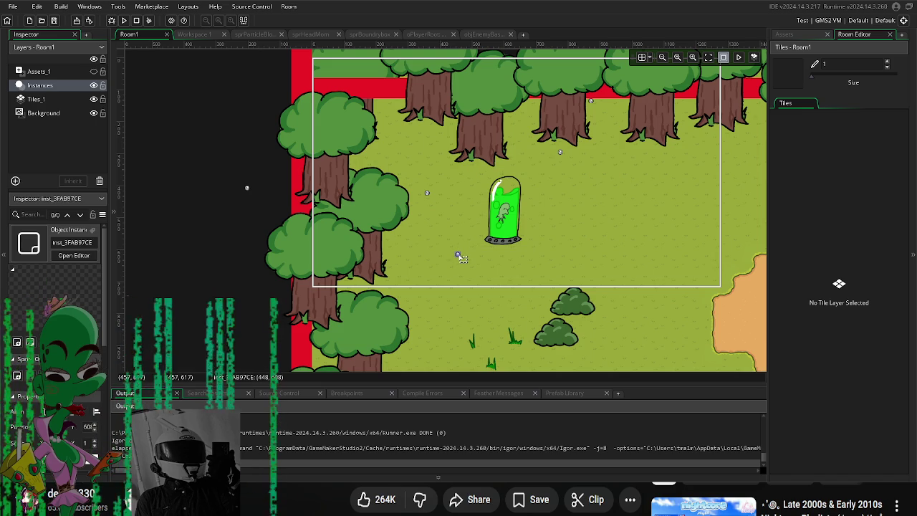
pyautogui.click(559, 151)
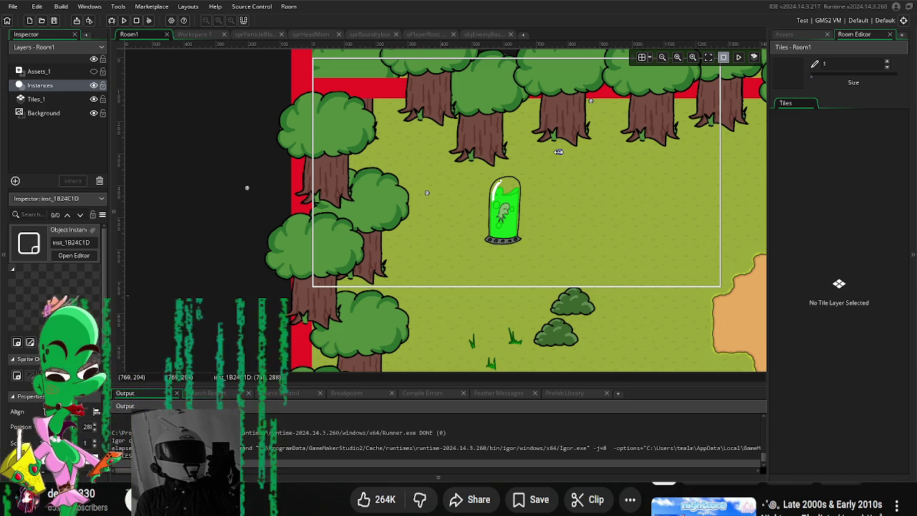
pyautogui.moveTo(557, 150); pyautogui.dragTo(543, 172)
# Step: Move two trees up and left, placing one at the room's top edge
pyautogui.click(553, 131)
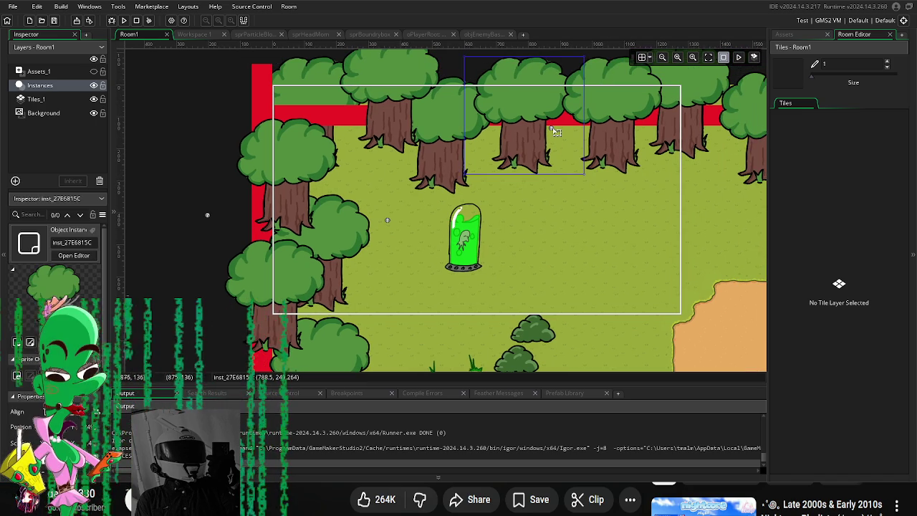
pyautogui.keyDown('ctrl'); pyautogui.click(555, 131); pyautogui.keyUp('ctrl')
pyautogui.doubleClick(555, 132)
pyautogui.moveTo(539, 136); pyautogui.dragTo(475, 103)
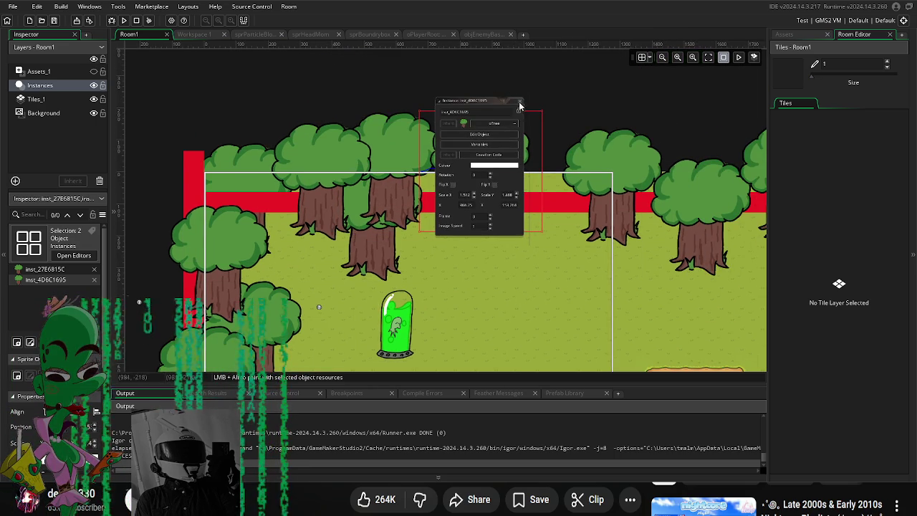
pyautogui.click(519, 106)
pyautogui.click(494, 144)
pyautogui.moveTo(495, 144); pyautogui.dragTo(546, 94)
# Step: Move the instance marker left of the capsule outside the room's left edge
pyautogui.click(483, 215)
pyautogui.moveTo(483, 224); pyautogui.dragTo(595, 191)
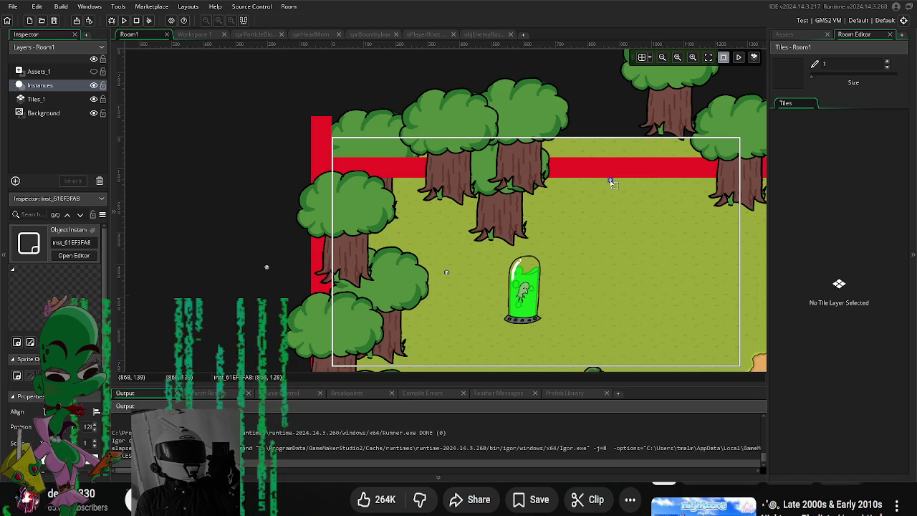
pyautogui.scroll(-1, 273, 249)
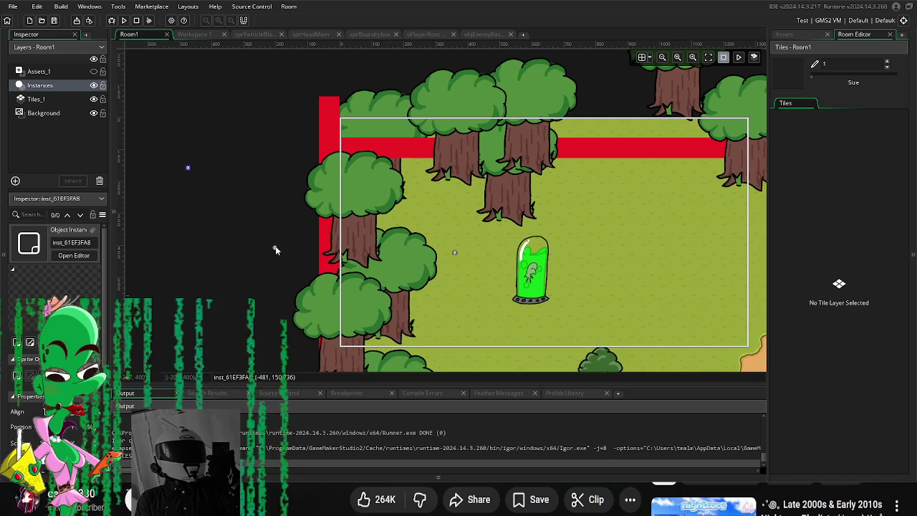
pyautogui.moveTo(275, 249); pyautogui.dragTo(178, 217)
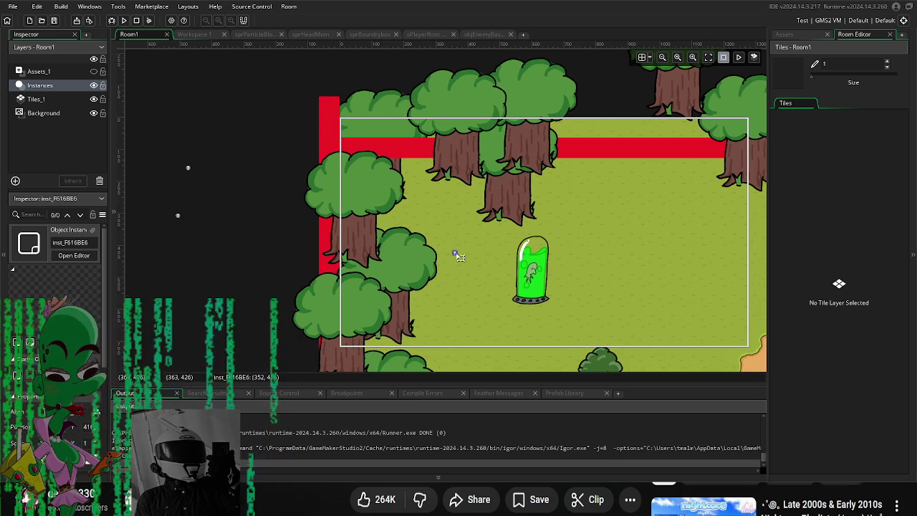
pyautogui.click(456, 253)
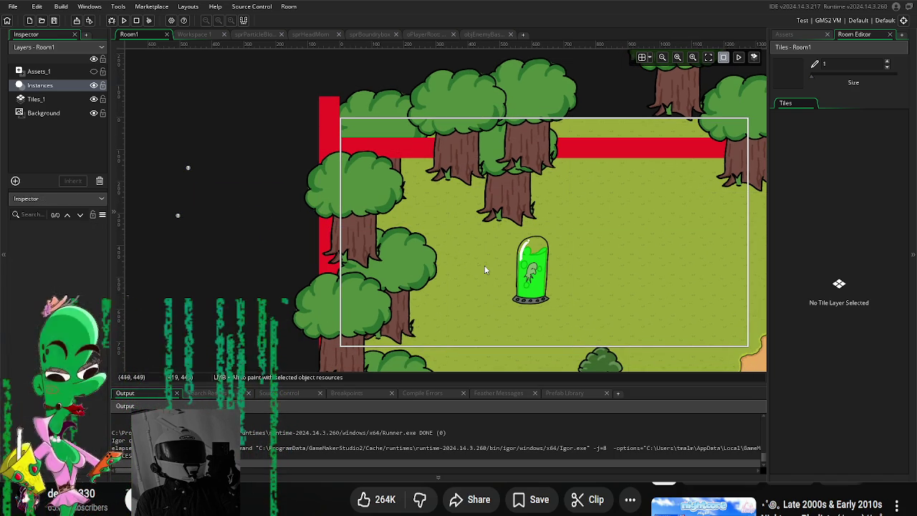
pyautogui.click(531, 278)
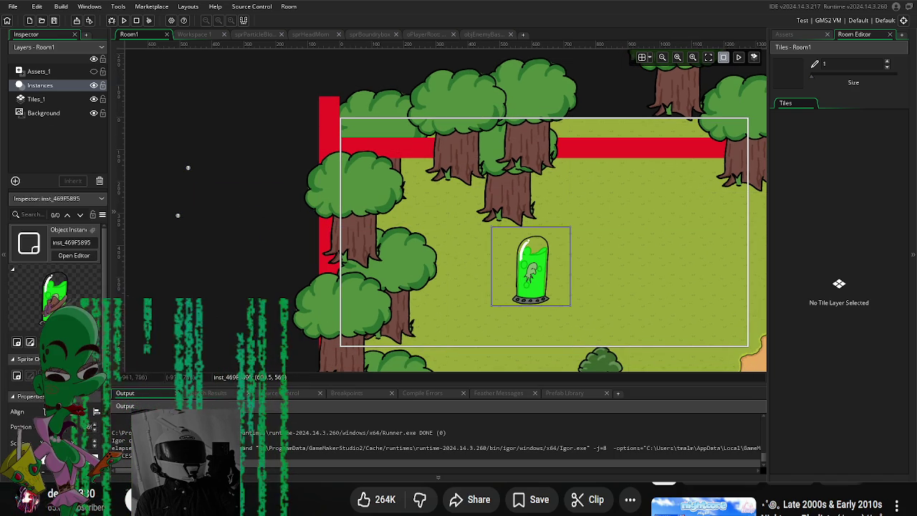
pyautogui.scroll(-3, 472, 272)
pyautogui.scroll(3, 487, 260)
pyautogui.keyDown('ctrl'); pyautogui.scroll(-2, 399, 214); pyautogui.keyUp('ctrl')
# Step: Drop a top tree down into the tree row and select a lemon enemy
pyautogui.click(377, 187)
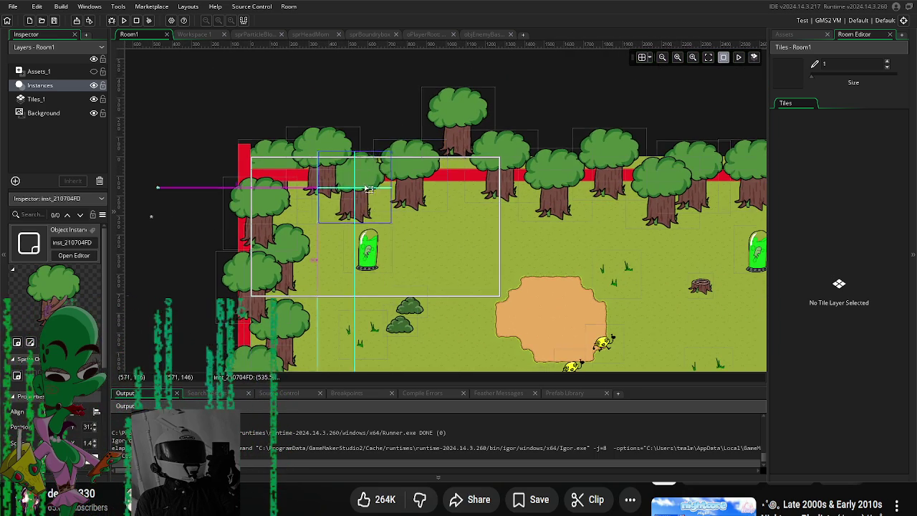
pyautogui.moveTo(456, 124); pyautogui.dragTo(409, 175)
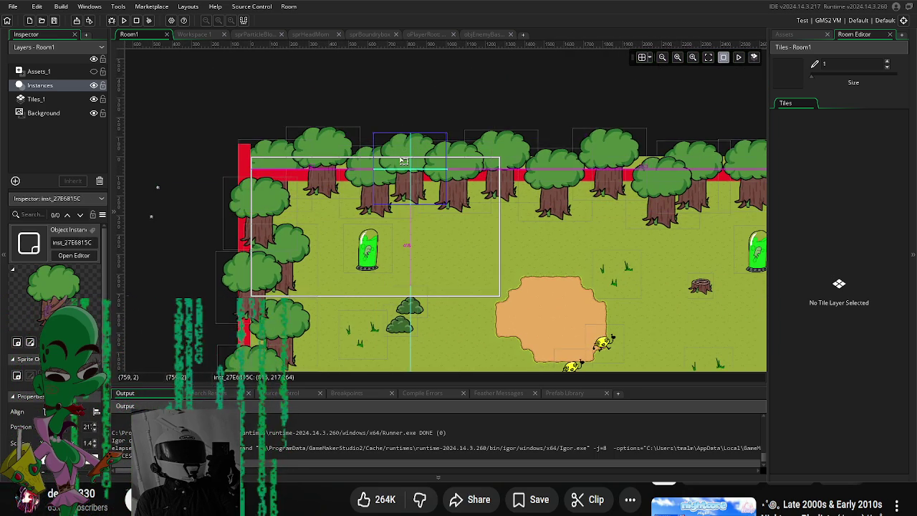
pyautogui.moveTo(521, 282); pyautogui.dragTo(400, 141)
pyautogui.click(383, 206)
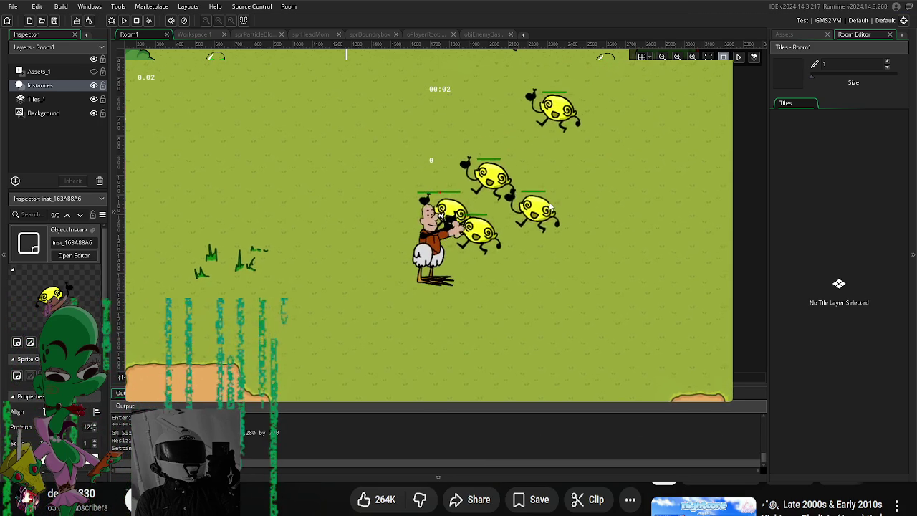
# Step: Playtest by moving the player up with W and attacking the approaching lemon enemies
pyautogui.press('w')
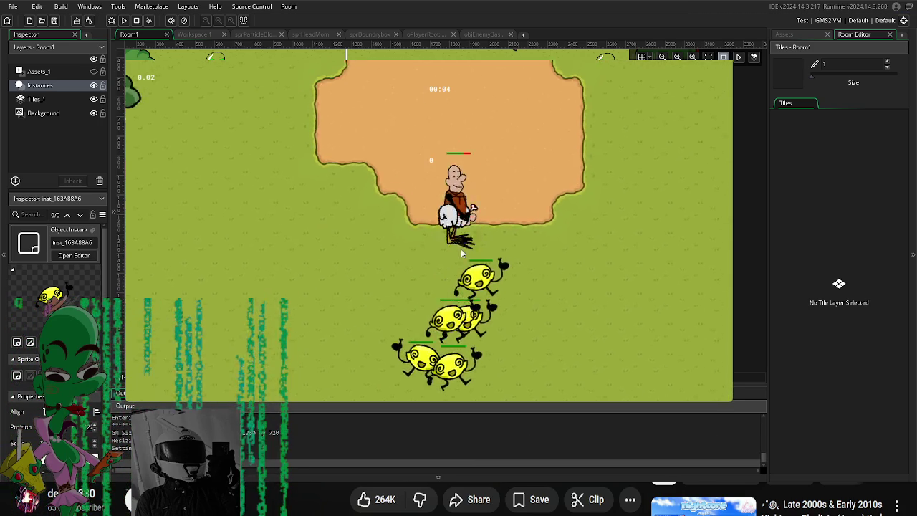
pyautogui.click(382, 324)
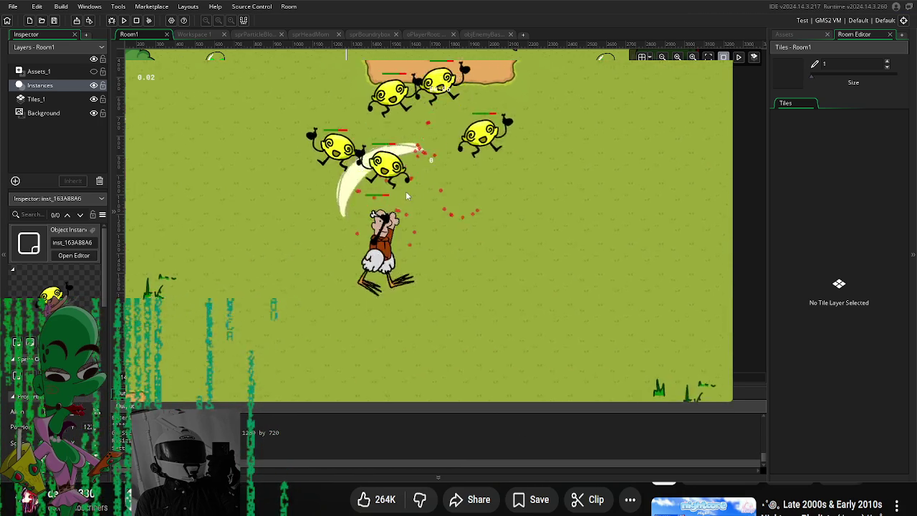
pyautogui.click(457, 180)
pyautogui.press('w')
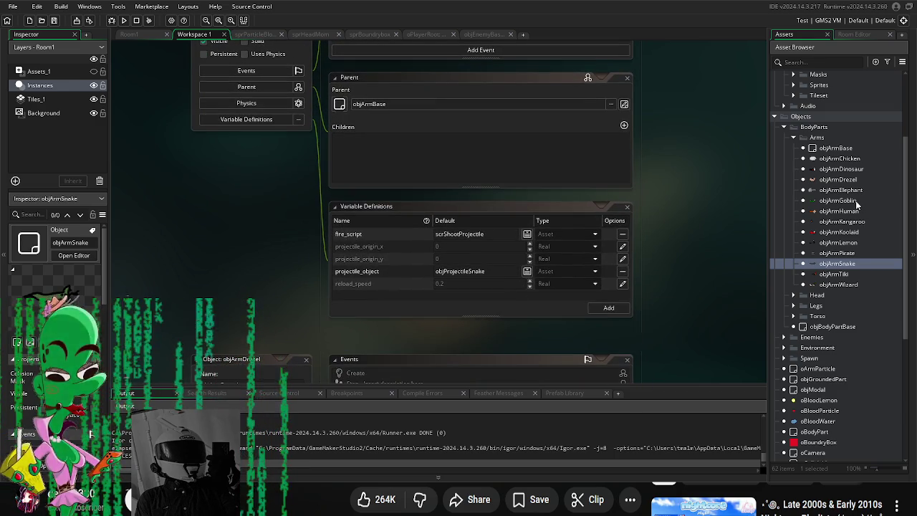
# Step: Set objArmElephant's reload_speed to 0.05 in its Variable Definitions
pyautogui.scroll(-1, 581, 326)
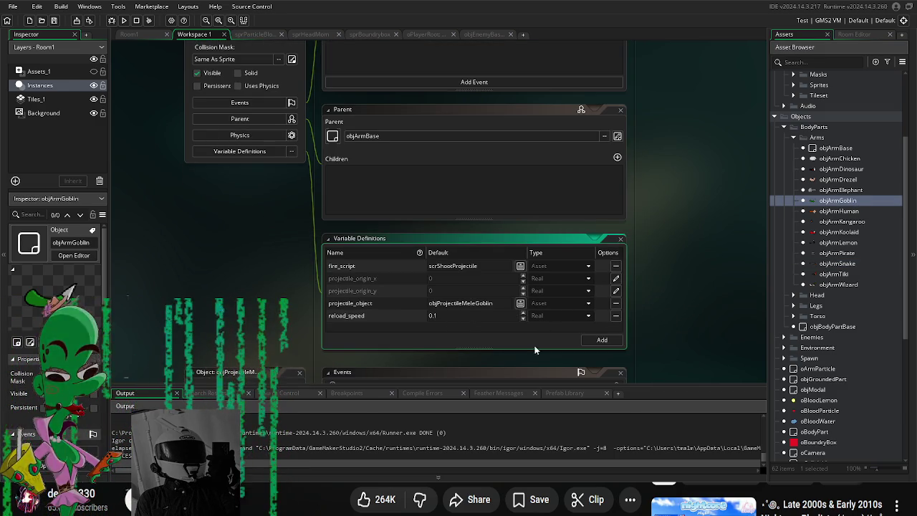
pyautogui.doubleClick(859, 191)
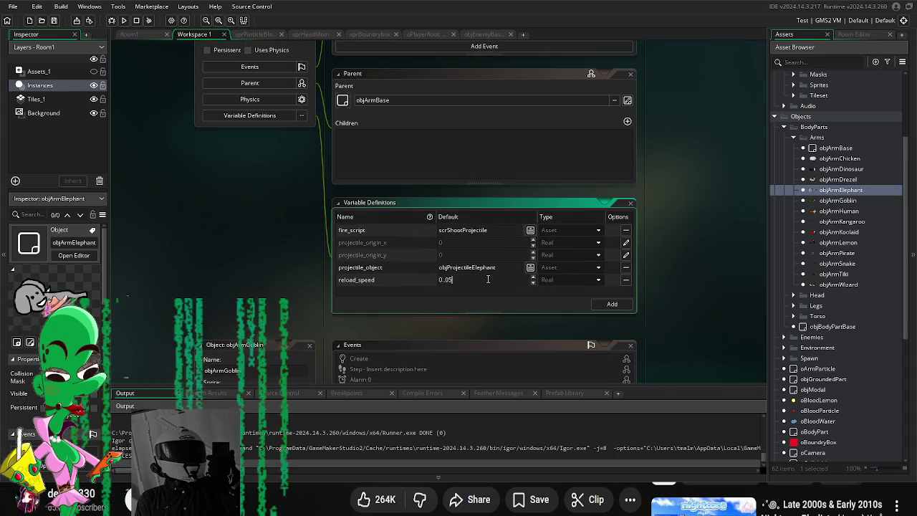
pyautogui.click(662, 297)
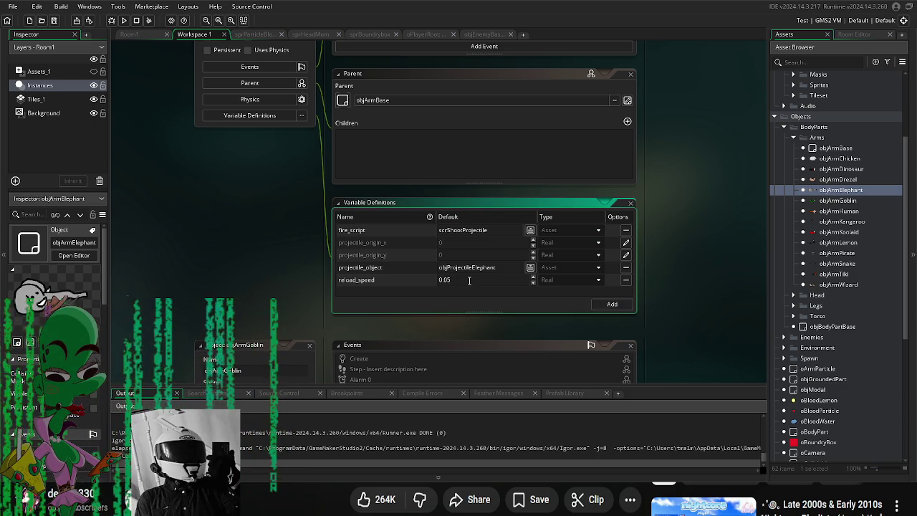
pyautogui.scroll(-1, 679, 299)
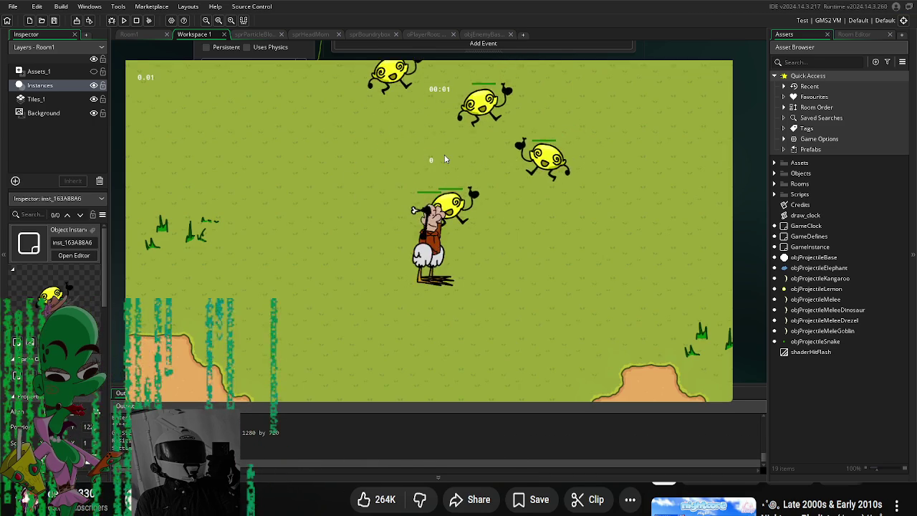
pyautogui.press('w')
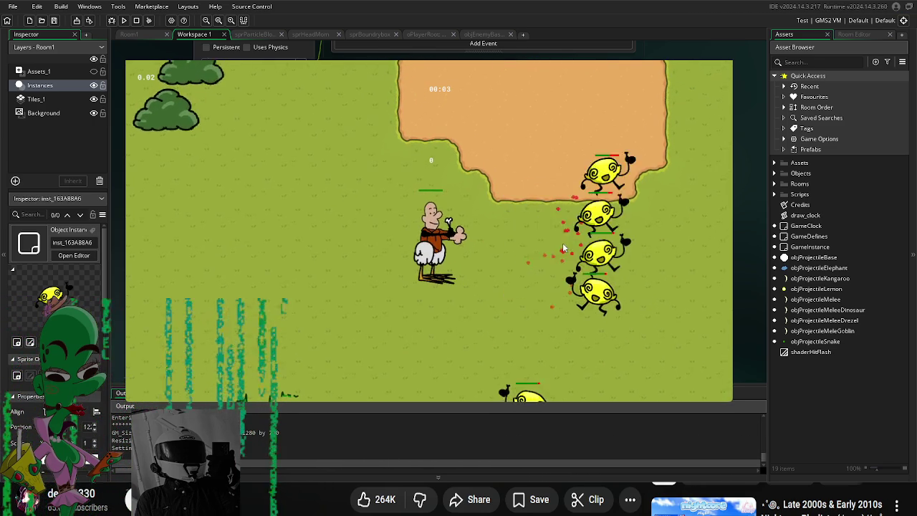
pyautogui.press('d')
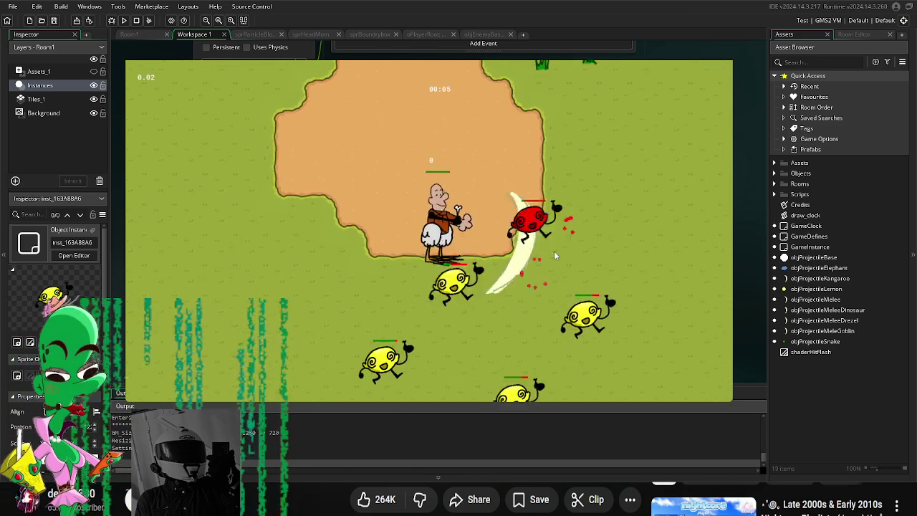
pyautogui.press('s')
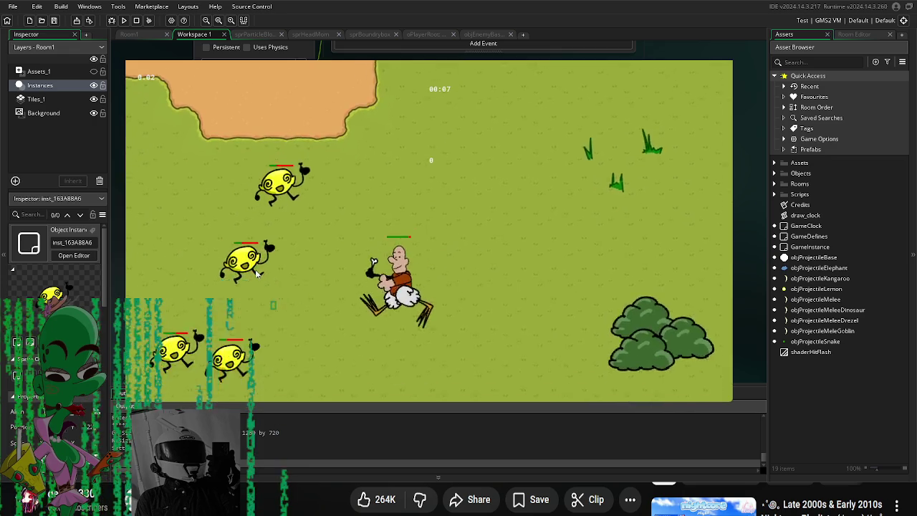
pyautogui.press('s')
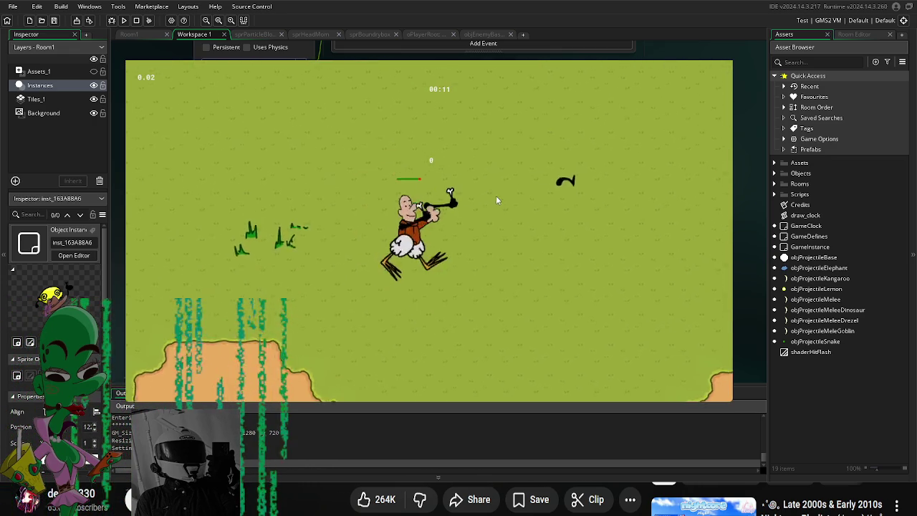
pyautogui.press('w')
pyautogui.press('w')
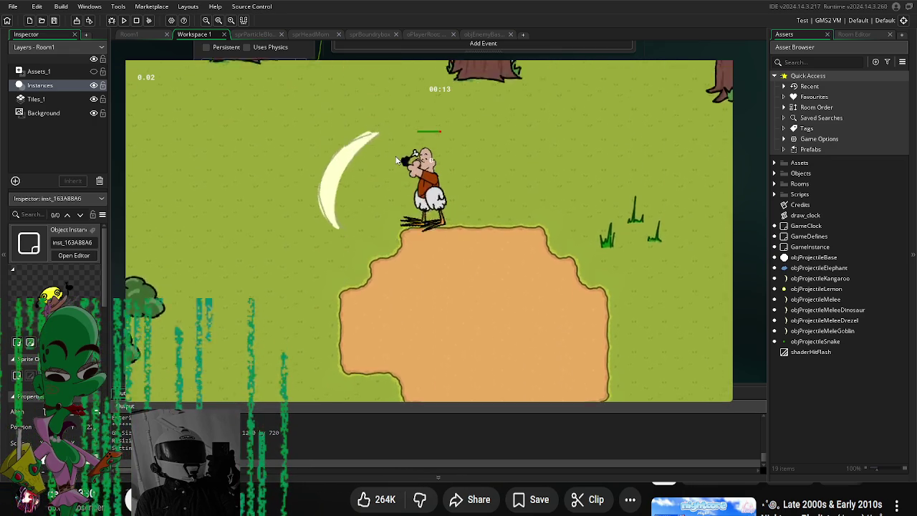
pyautogui.press('s')
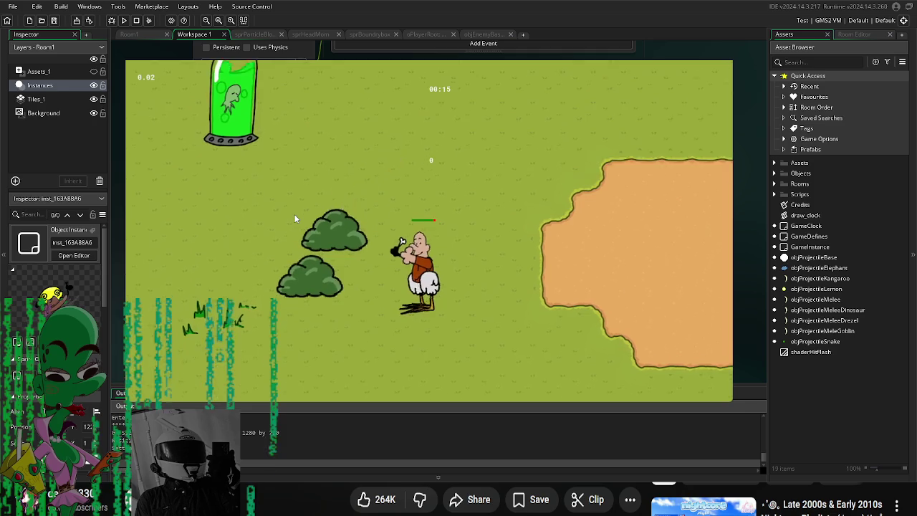
pyautogui.press('d')
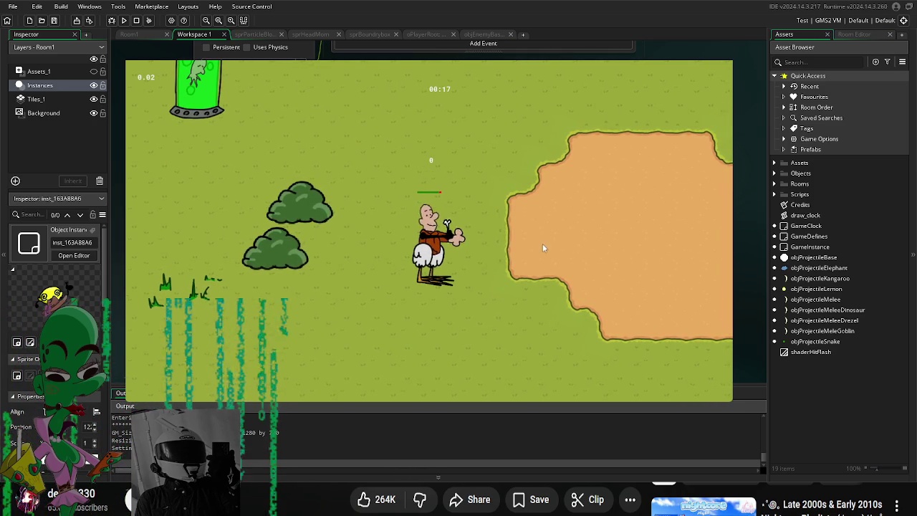
pyautogui.press('s')
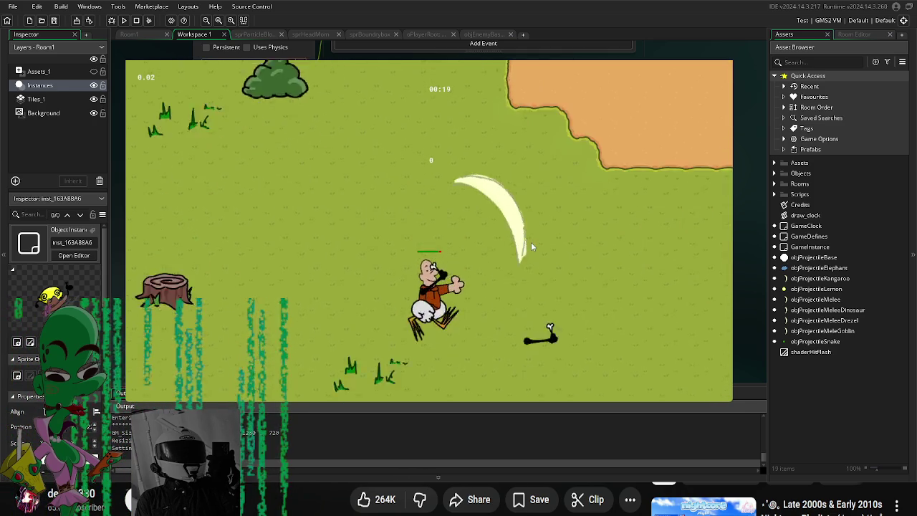
pyautogui.press('s')
pyautogui.press('d')
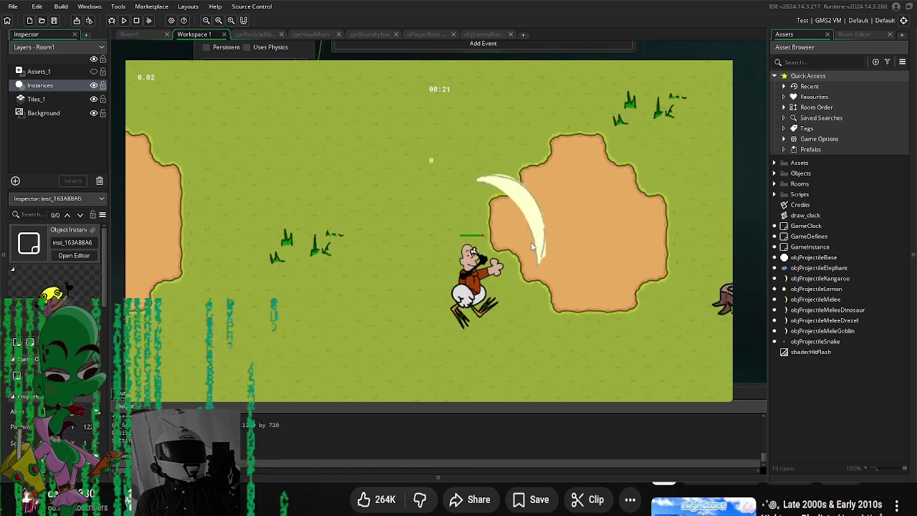
pyautogui.press('s')
pyautogui.press('d')
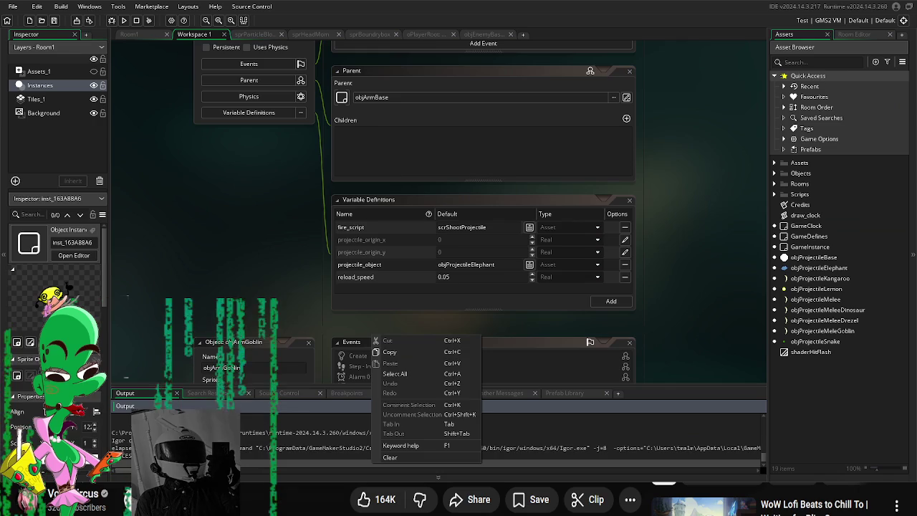
# Step: Dismiss the open context menu
pyautogui.click(270, 234)
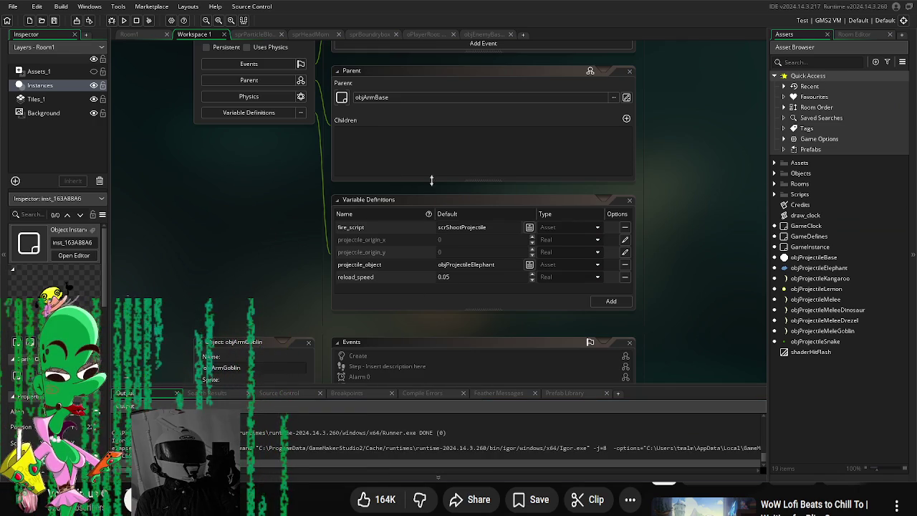
# Step: Expand the Objects and Enemies folders and open objEnemyBase for editing
pyautogui.moveTo(721, 279); pyautogui.dragTo(711, 106)
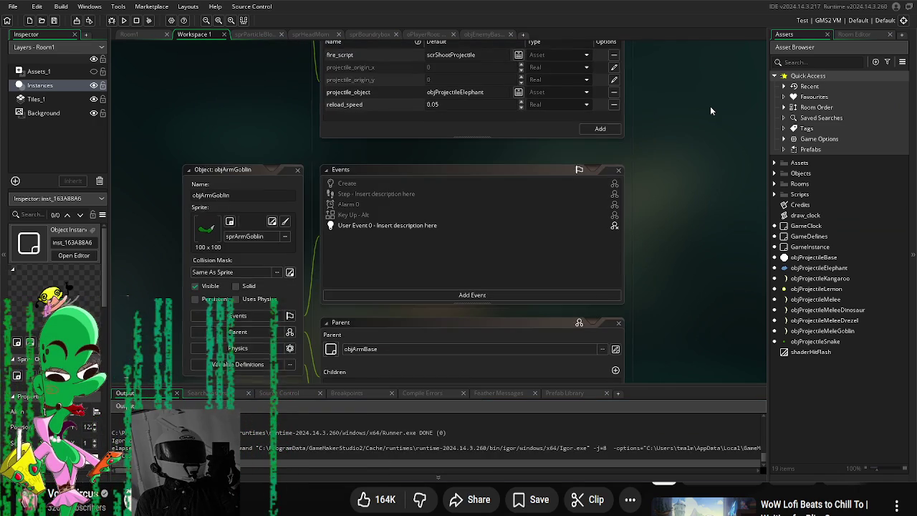
pyautogui.click(774, 174)
pyautogui.moveTo(731, 185); pyautogui.dragTo(721, 139)
pyautogui.scroll(-3, 808, 180)
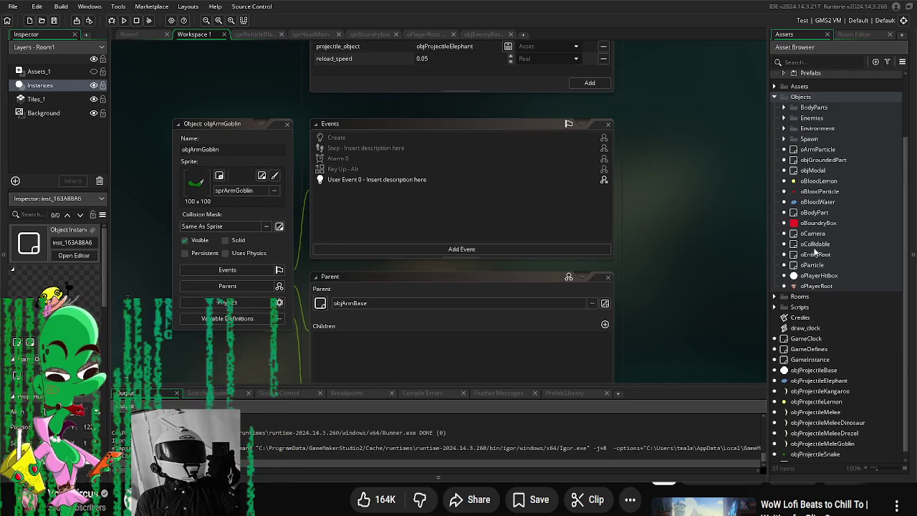
pyautogui.click(783, 117)
pyautogui.doubleClick(829, 128)
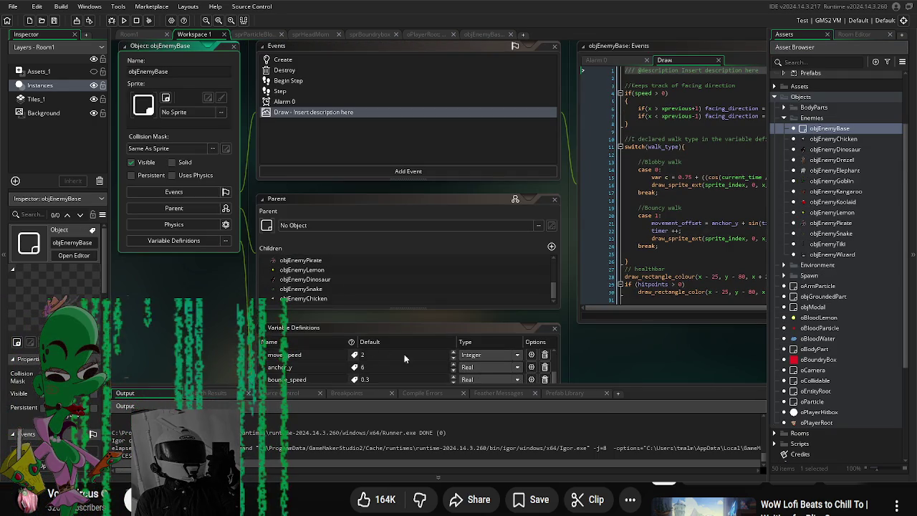
# Step: Add hitpoints and max_hitpoints variables to objEnemyBase's Variable Definitions
pyautogui.scroll(-1, 457, 366)
pyautogui.scroll(-4, 585, 270)
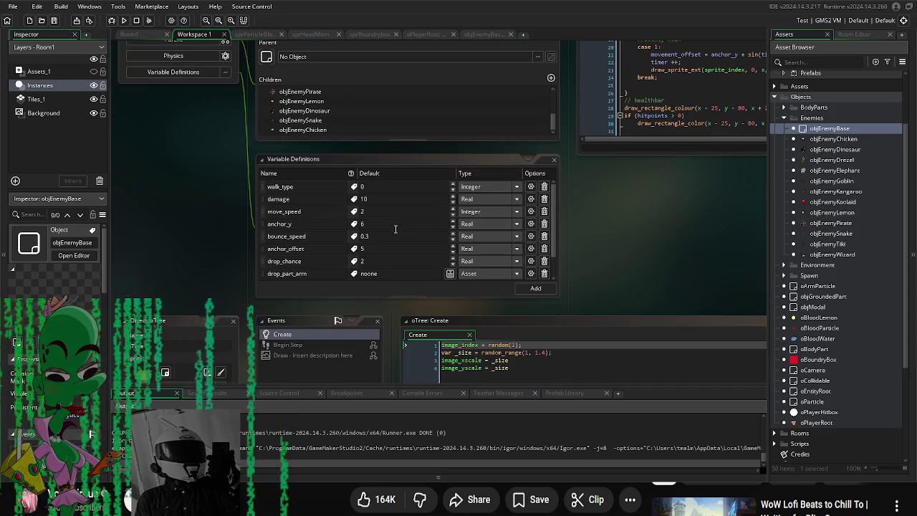
pyautogui.click(543, 289)
pyautogui.write('h')
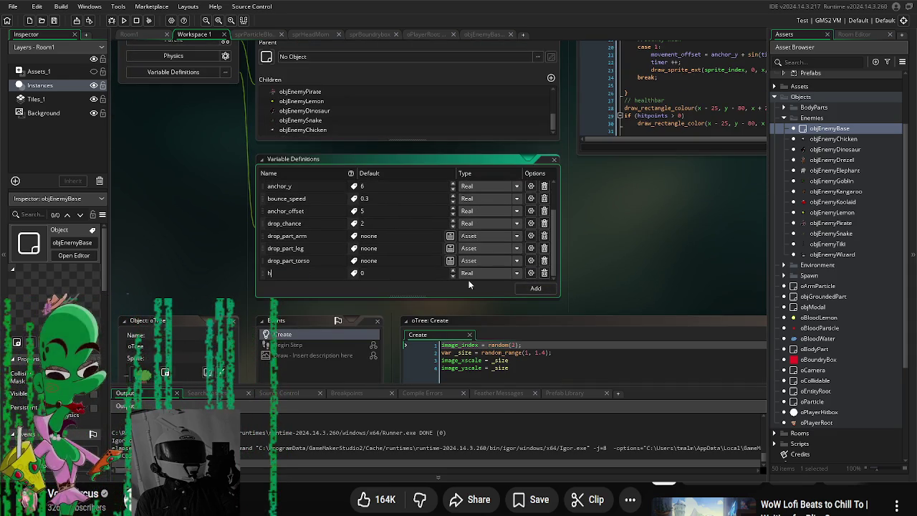
pyautogui.write('itpoints')
pyautogui.press('Return')
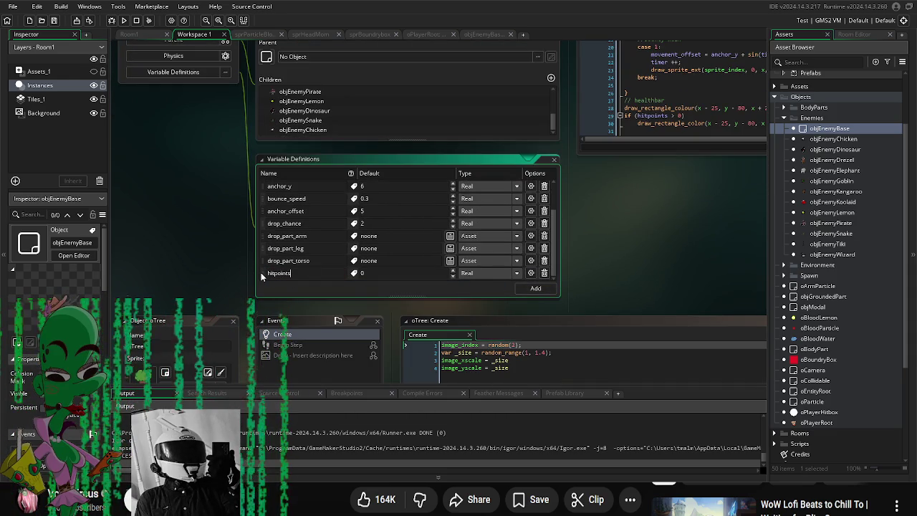
pyautogui.scroll(5, 283, 123)
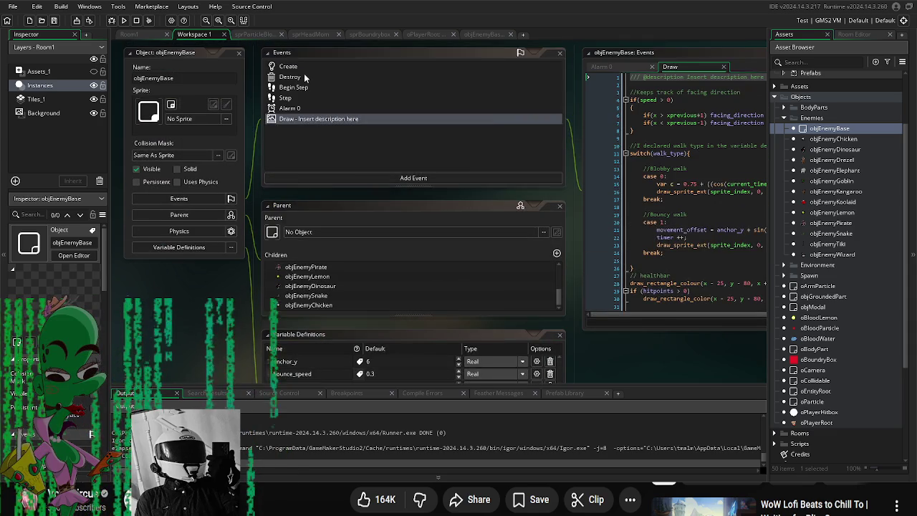
pyautogui.click(299, 69)
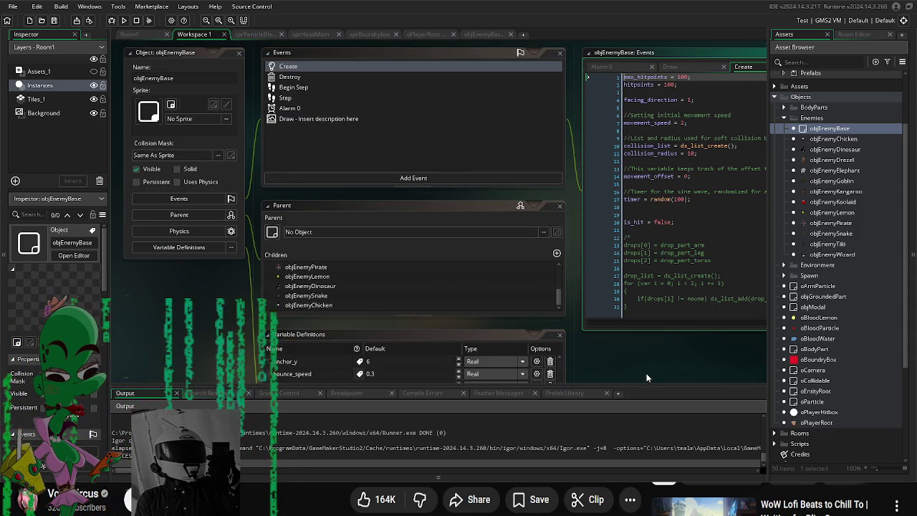
pyautogui.scroll(-5, 619, 170)
pyautogui.click(503, 224)
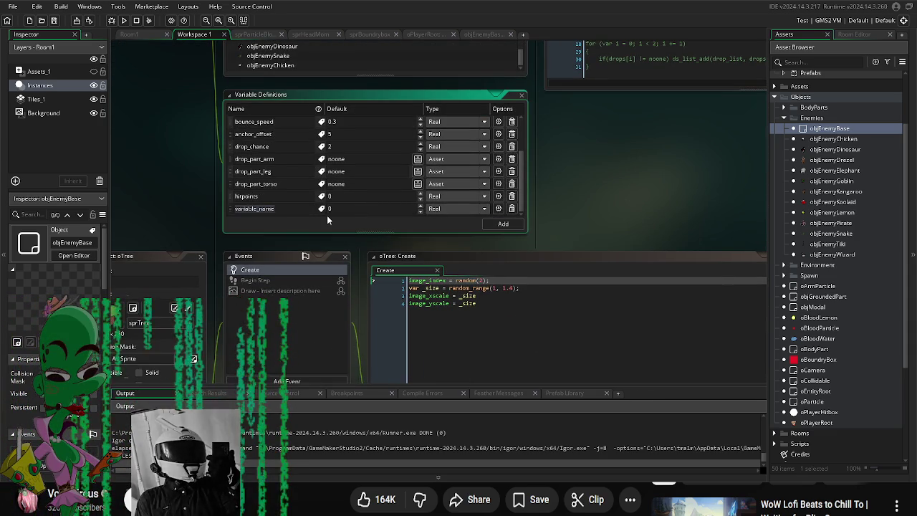
pyautogui.write('max_hitpoi')
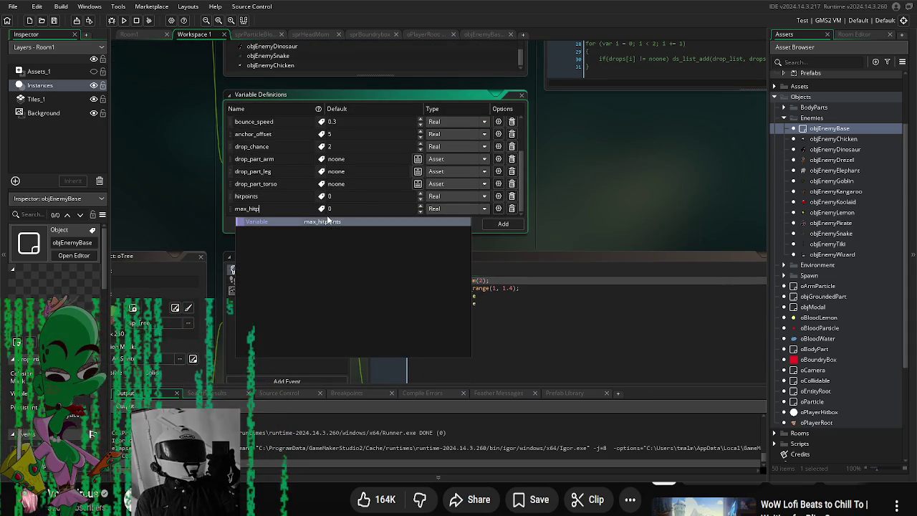
pyautogui.click(327, 221)
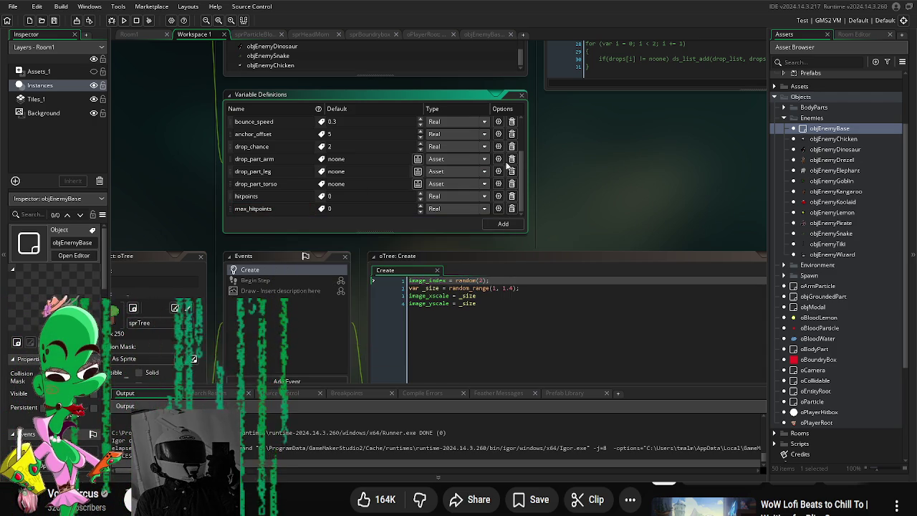
# Step: Set the hitpoints default to 100 and move it up under walk_type
pyautogui.scroll(2, 600, 218)
pyautogui.scroll(3, 600, 218)
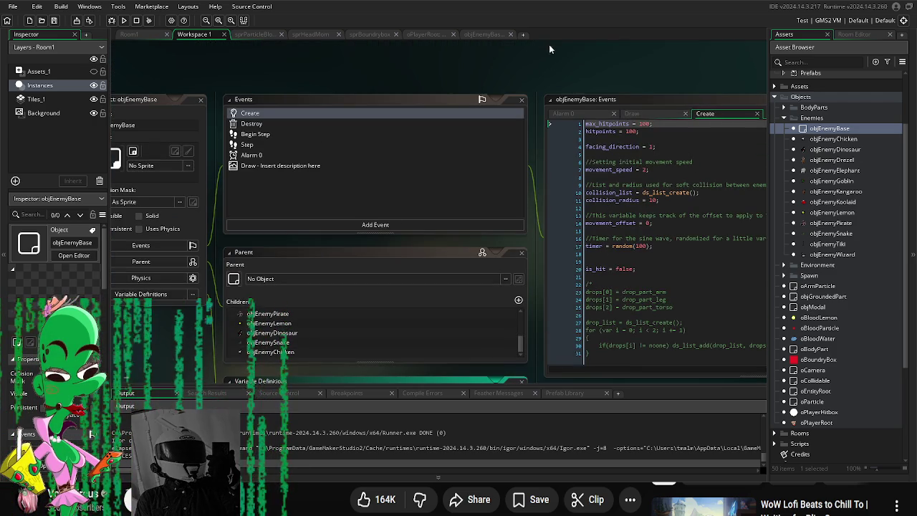
pyautogui.scroll(2, 546, 40)
pyautogui.scroll(-3, 438, 212)
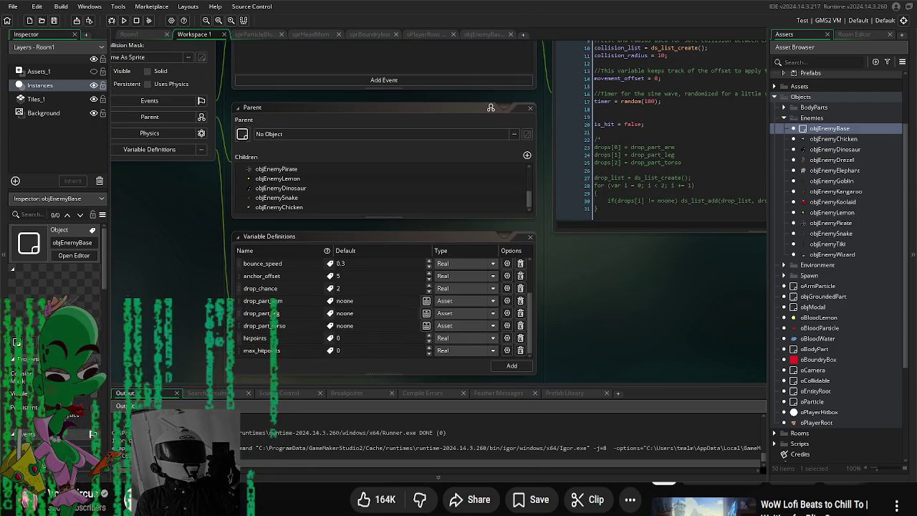
pyautogui.click(374, 339)
pyautogui.write('100')
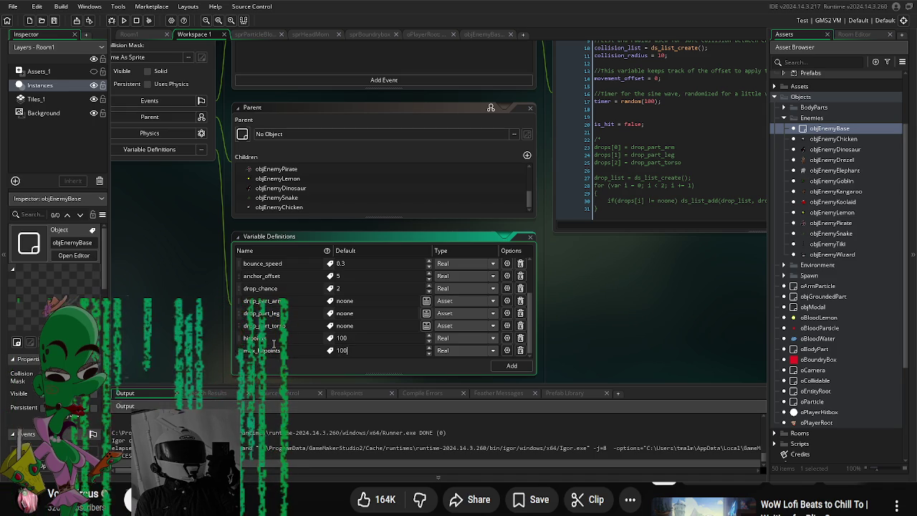
pyautogui.moveTo(238, 344)
pyautogui.mouseDown()
pyautogui.moveTo(241, 267)
pyautogui.moveTo(249, 330)
pyautogui.moveTo(242, 268)
pyautogui.mouseUp()
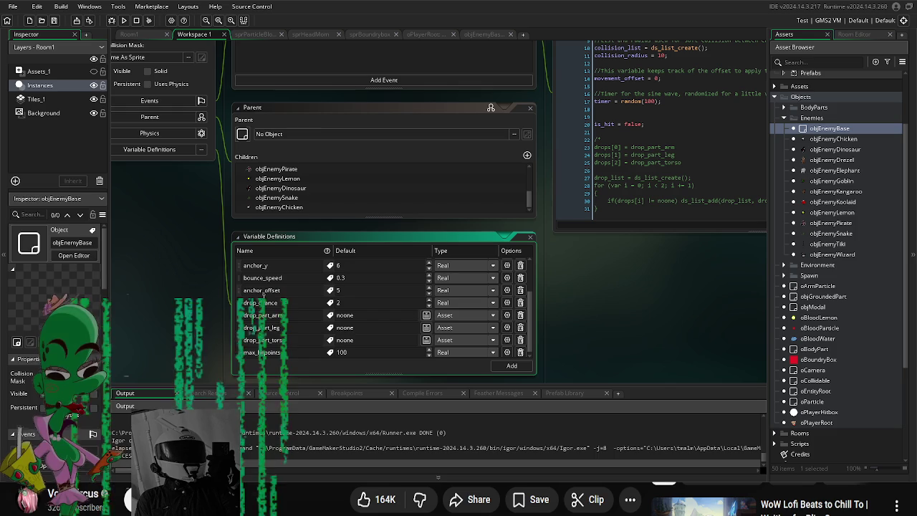
pyautogui.moveTo(242, 344)
pyautogui.mouseDown()
pyautogui.moveTo(240, 264)
pyautogui.moveTo(242, 276)
pyautogui.mouseUp()
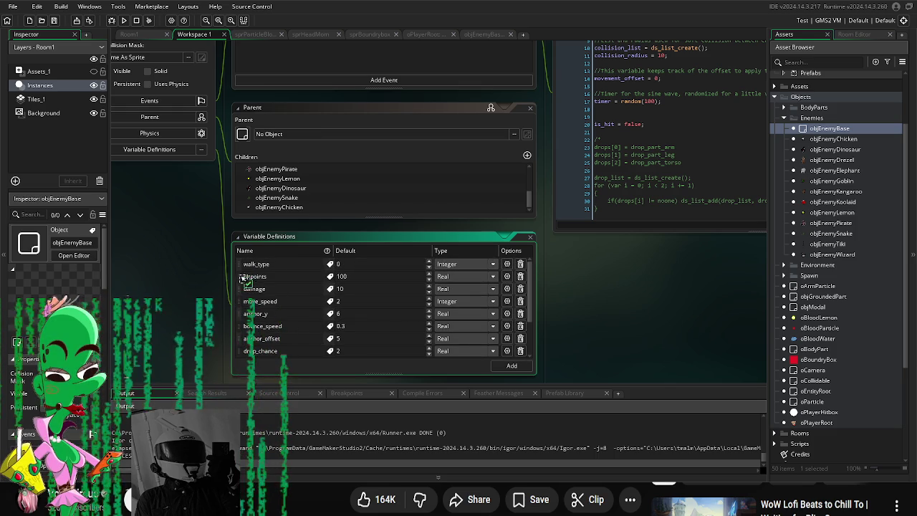
pyautogui.scroll(-2, 246, 314)
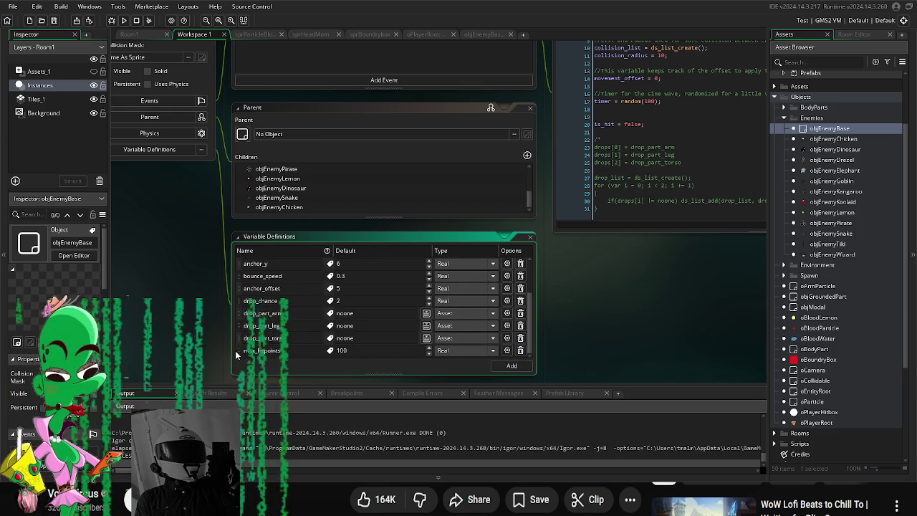
pyautogui.scroll(2, 297, 319)
pyautogui.moveTo(609, 311)
pyautogui.mouseDown()
pyautogui.moveTo(622, 335)
pyautogui.moveTo(619, 382)
pyautogui.moveTo(632, 387)
pyautogui.moveTo(638, 361)
pyautogui.moveTo(685, 364)
pyautogui.mouseUp()
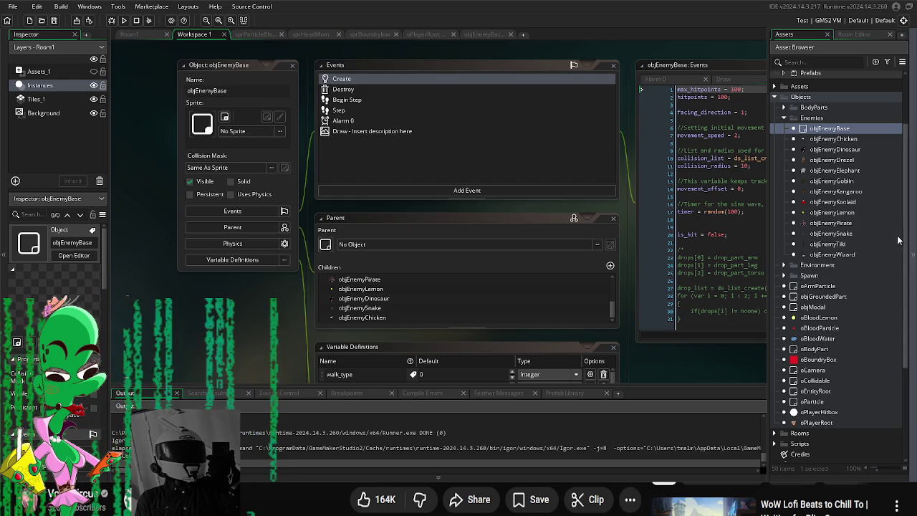
# Step: Open objEnemyDrezel and begin overriding its inherited hitpoints
pyautogui.doubleClick(837, 161)
pyautogui.scroll(-3, 533, 295)
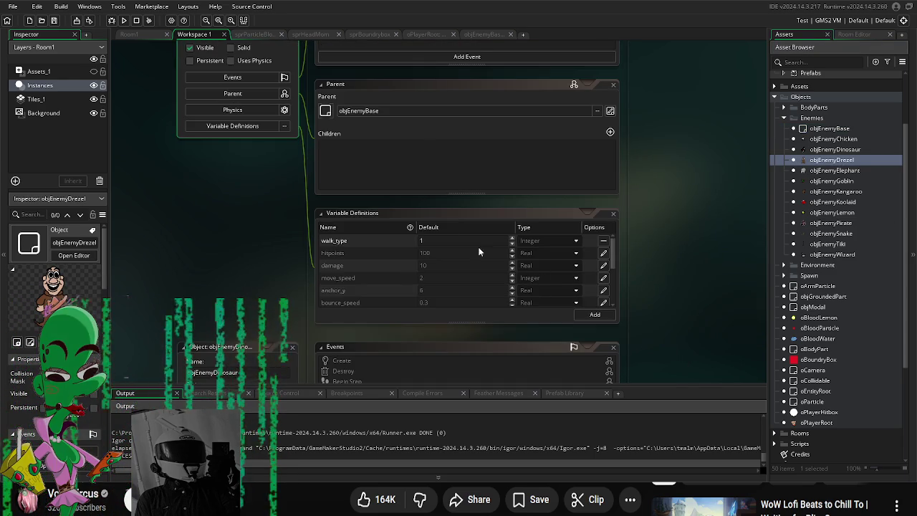
pyautogui.click(456, 253)
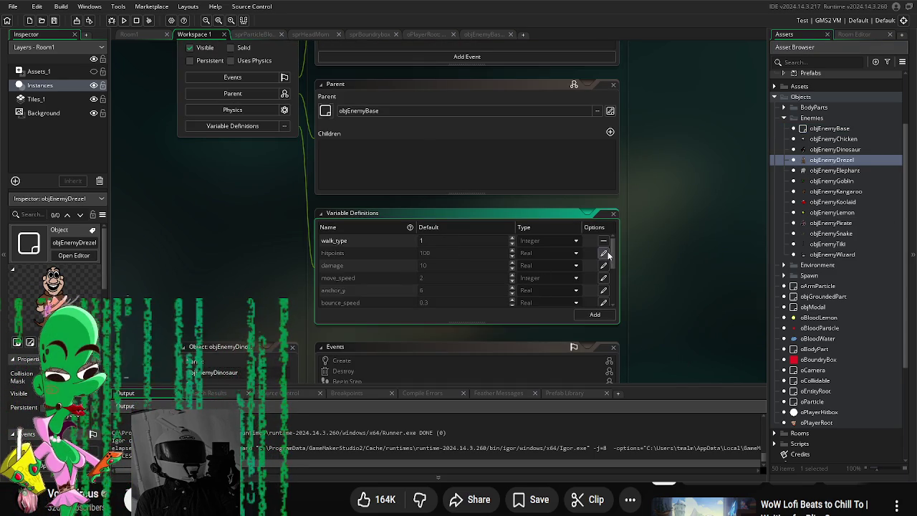
pyautogui.click(448, 251)
pyautogui.write('0')
# Step: Override Drezel's hitpoints to 1000 and objEnemyDinosaur's hitpoints to 105
pyautogui.click(675, 273)
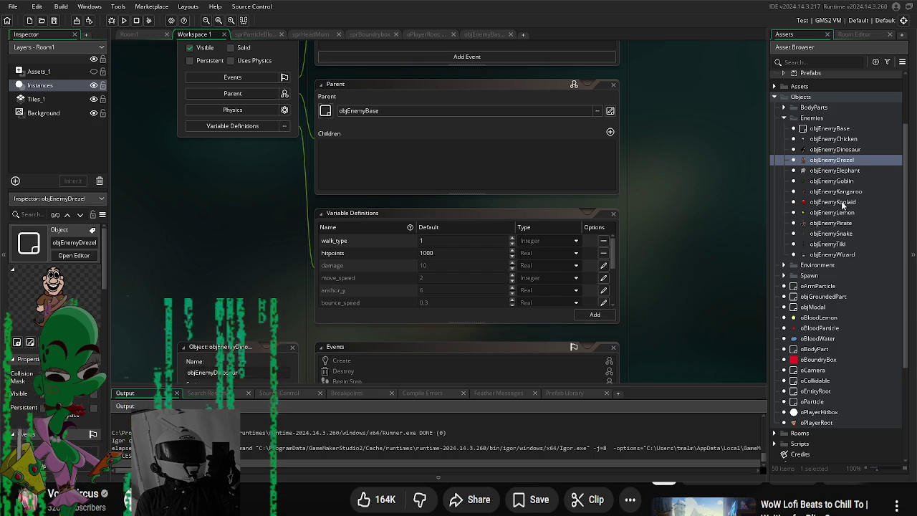
pyautogui.doubleClick(835, 149)
pyautogui.scroll(-3, 463, 240)
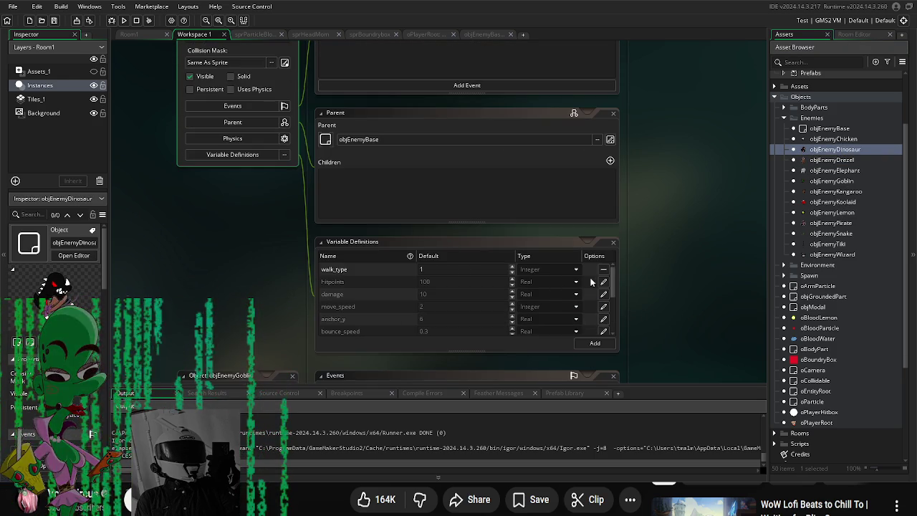
pyautogui.click(449, 281)
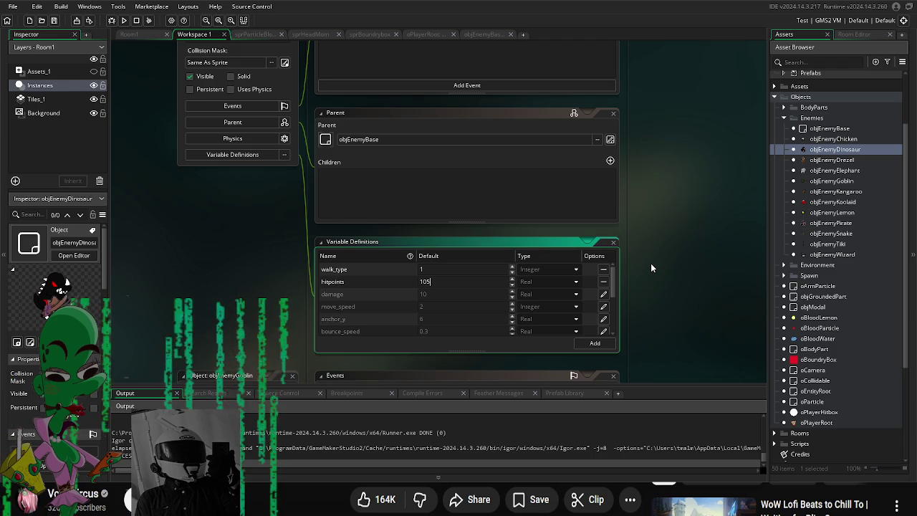
# Step: Open objEnemyWizard, then override the inherited hitpoints in objEnemyPirate's Variable Definitions
pyautogui.doubleClick(837, 255)
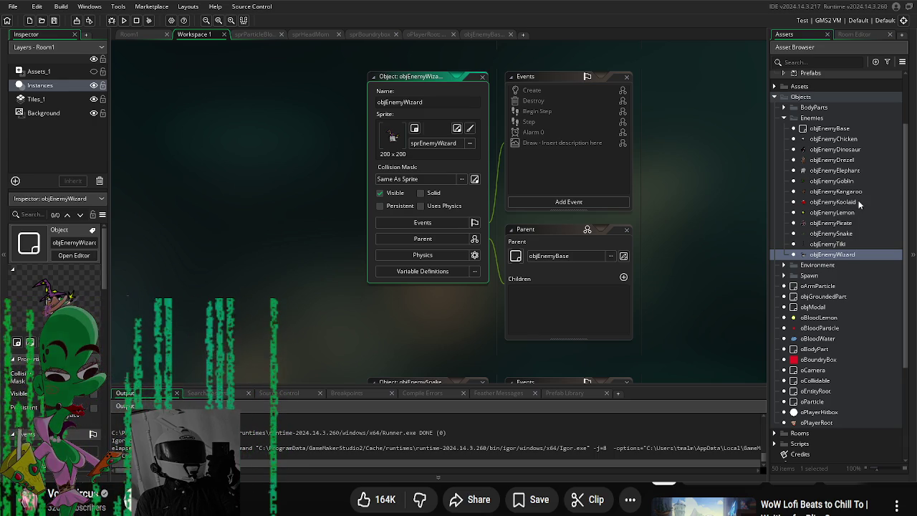
pyautogui.doubleClick(853, 223)
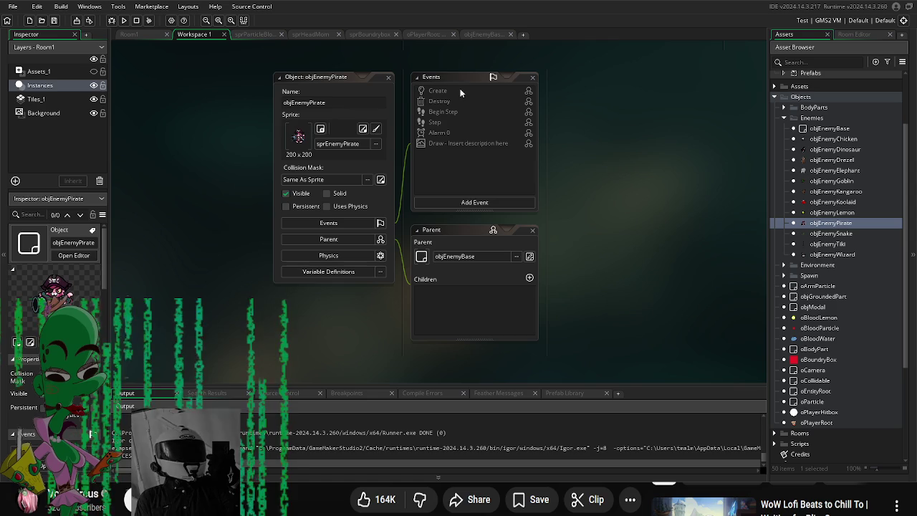
pyautogui.click(328, 271)
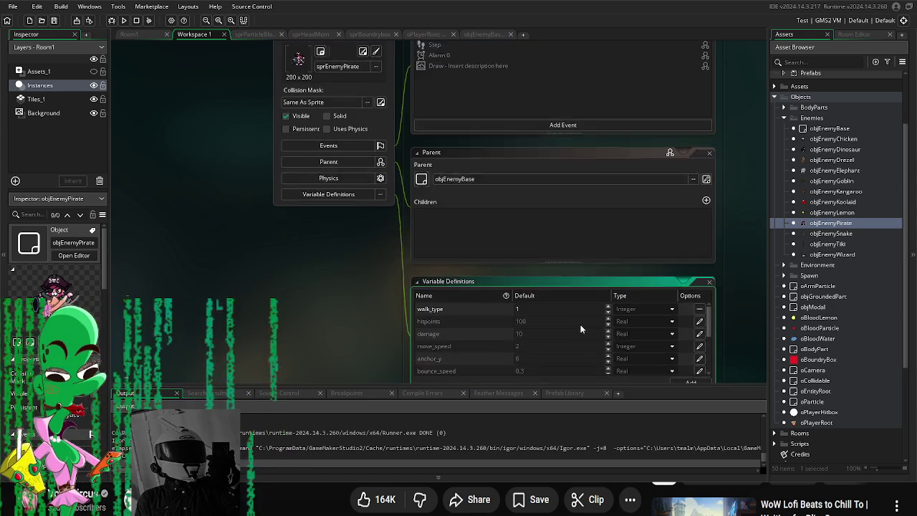
pyautogui.click(650, 316)
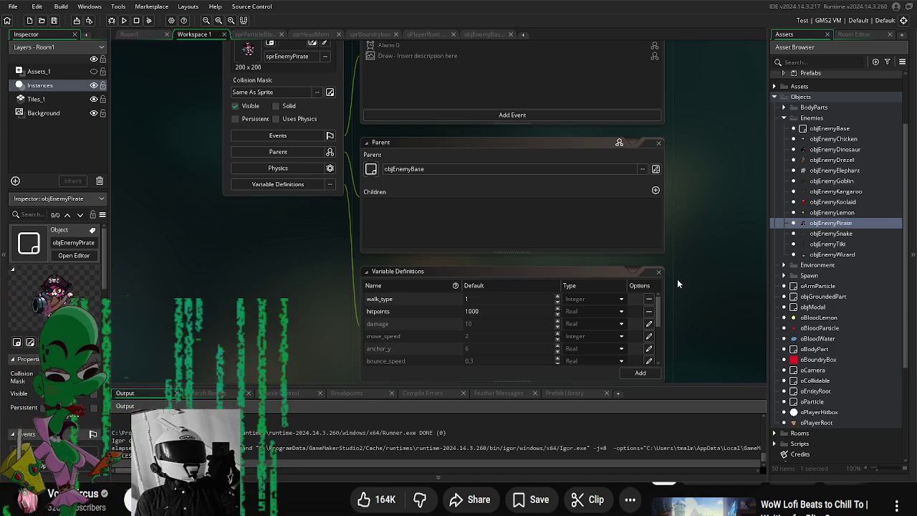
pyautogui.scroll(5, 718, 246)
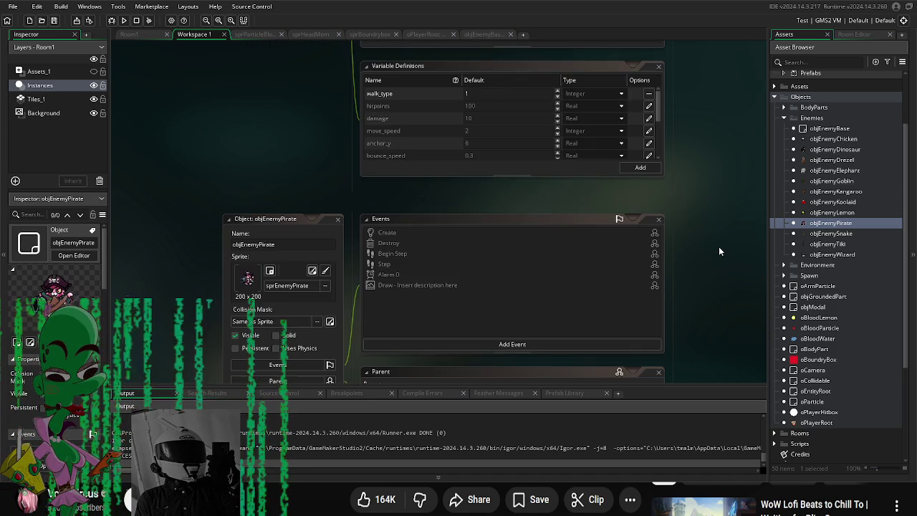
pyautogui.scroll(-3, 876, 333)
pyautogui.scroll(-1, 876, 333)
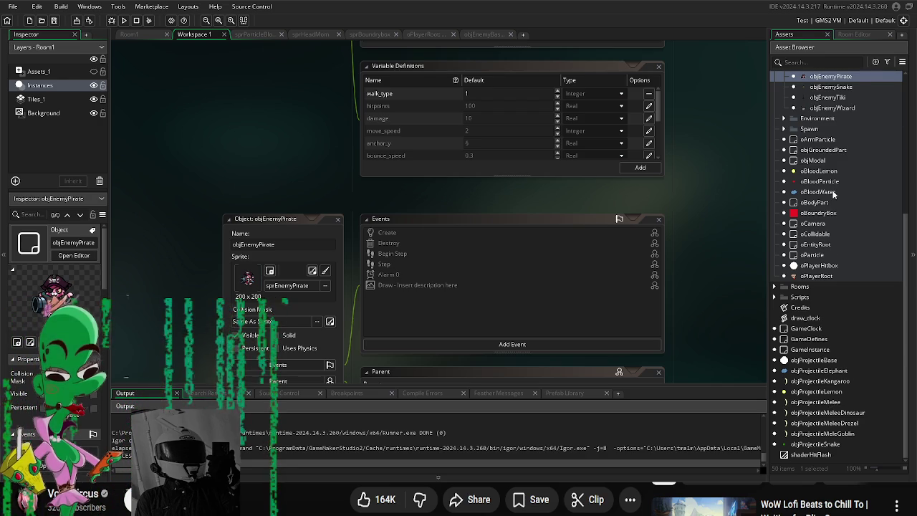
pyautogui.scroll(3, 834, 193)
# Step: Open objEnemyLemon, review its variables, and expand the BodyParts and Arms folders
pyautogui.doubleClick(843, 163)
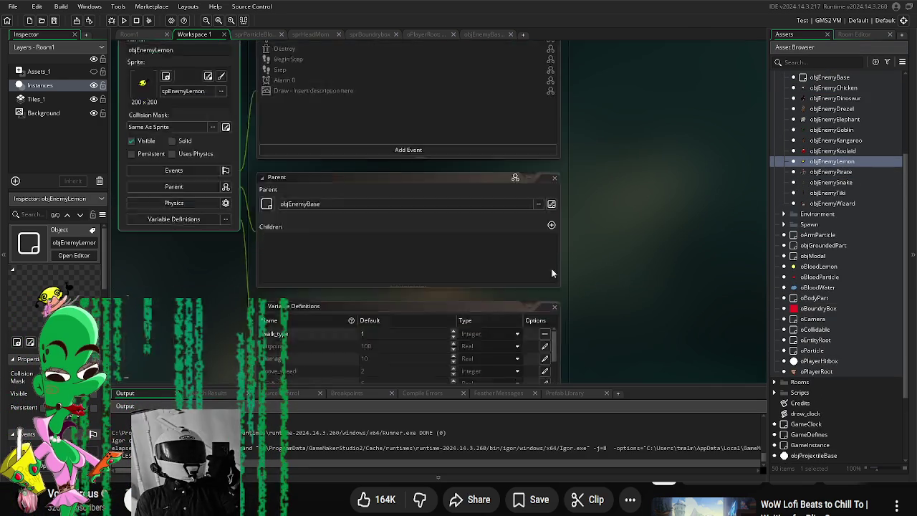
pyautogui.scroll(-3, 443, 298)
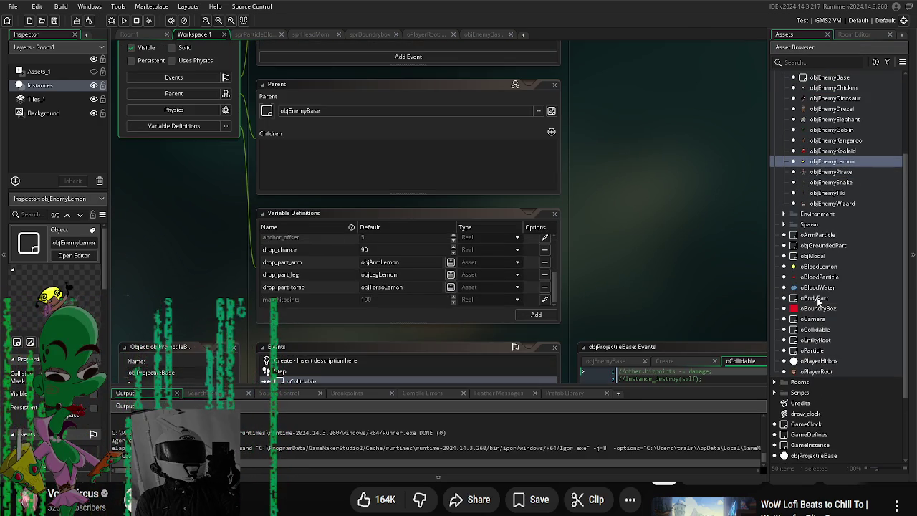
pyautogui.scroll(2, 848, 213)
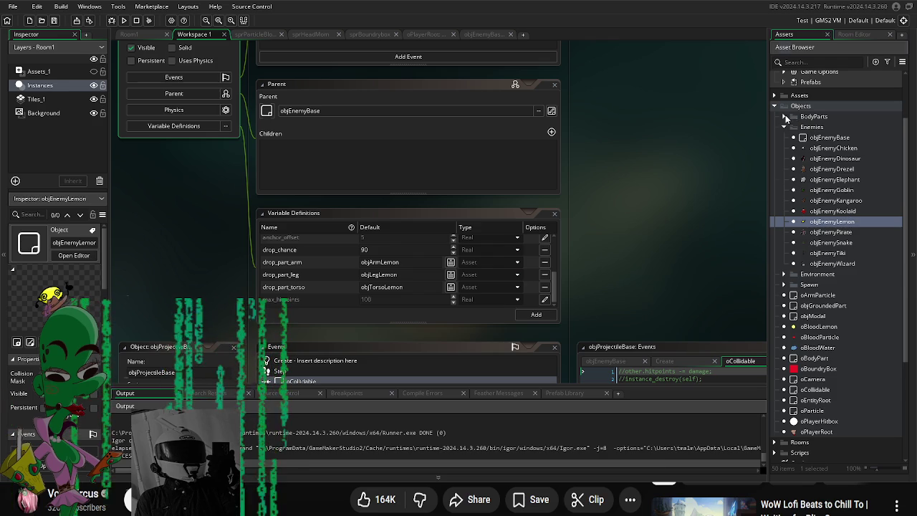
pyautogui.click(785, 116)
pyautogui.click(793, 127)
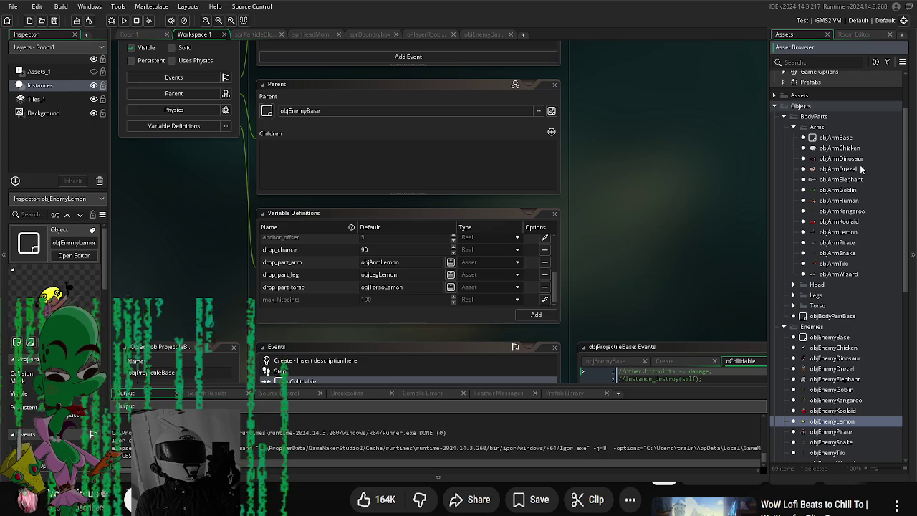
# Step: Set objArmLemon's projectile_object to objProjectileLemon
pyautogui.doubleClick(852, 232)
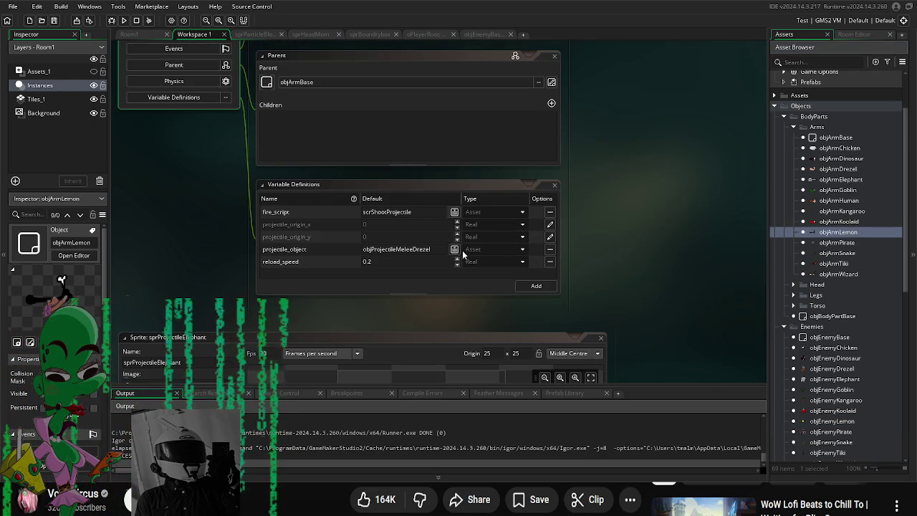
pyautogui.click(454, 249)
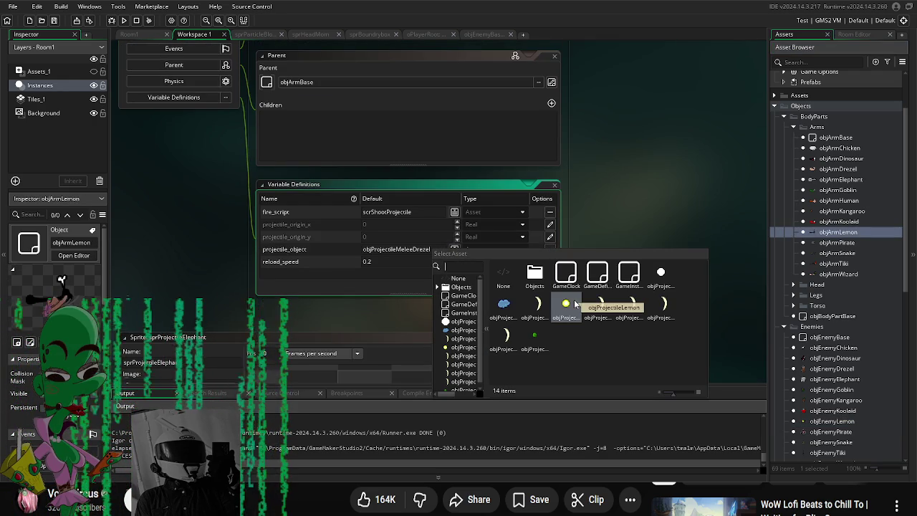
pyautogui.click(566, 304)
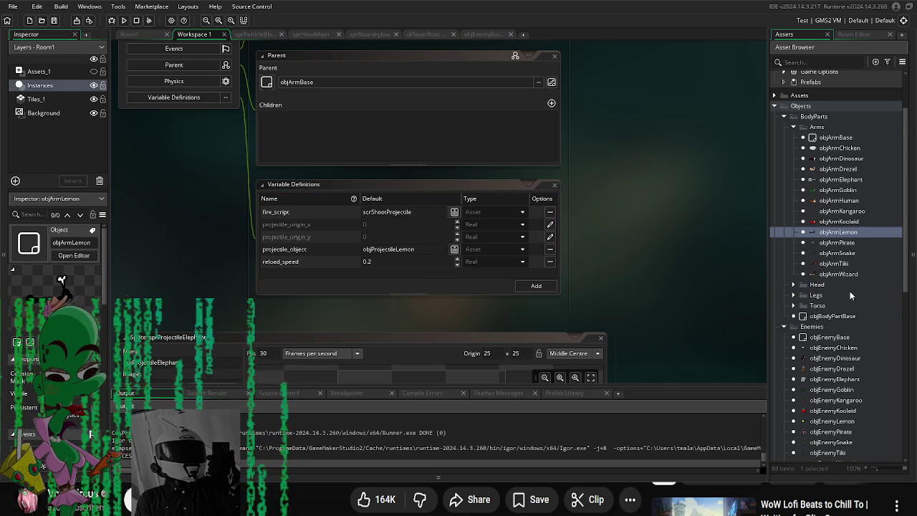
# Step: Expand the Torso folder and open objTorsoBase for editing
pyautogui.scroll(-2, 850, 294)
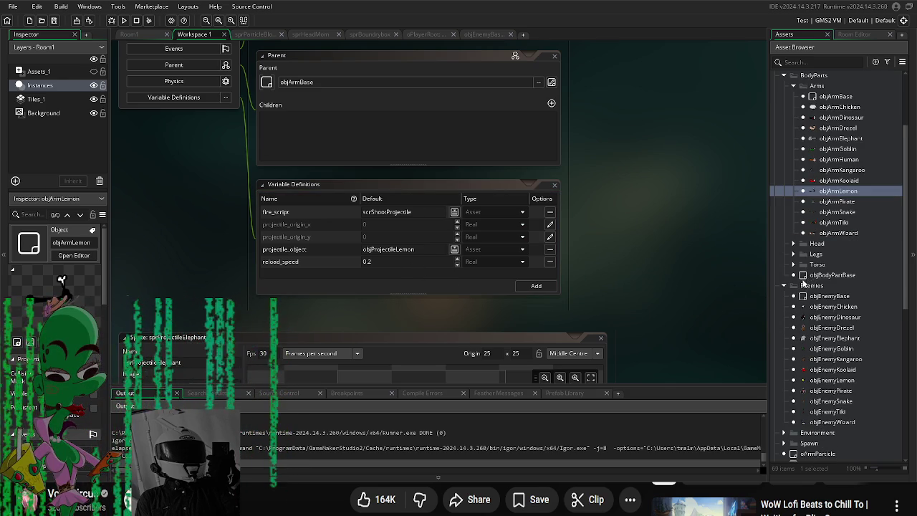
pyautogui.click(794, 265)
pyautogui.doubleClick(837, 275)
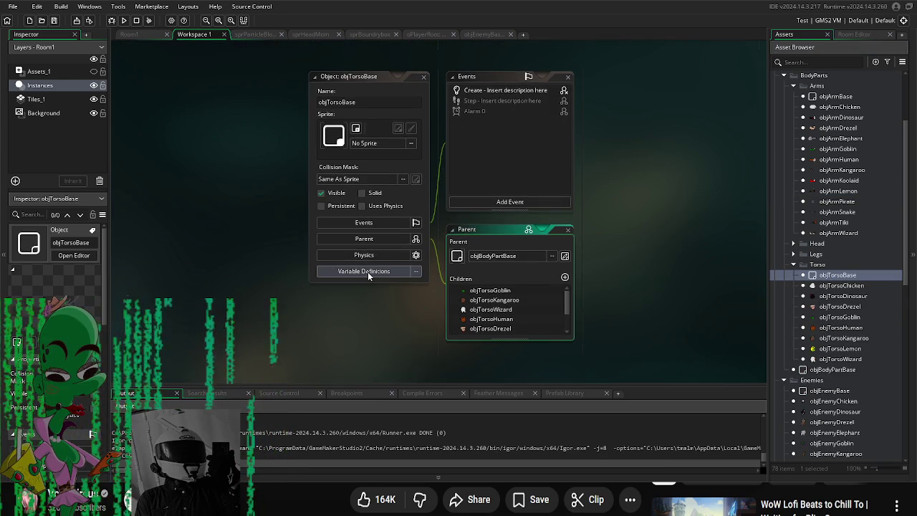
# Step: Add a defense variable to objTorsoBase's Variable Definitions
pyautogui.click(367, 271)
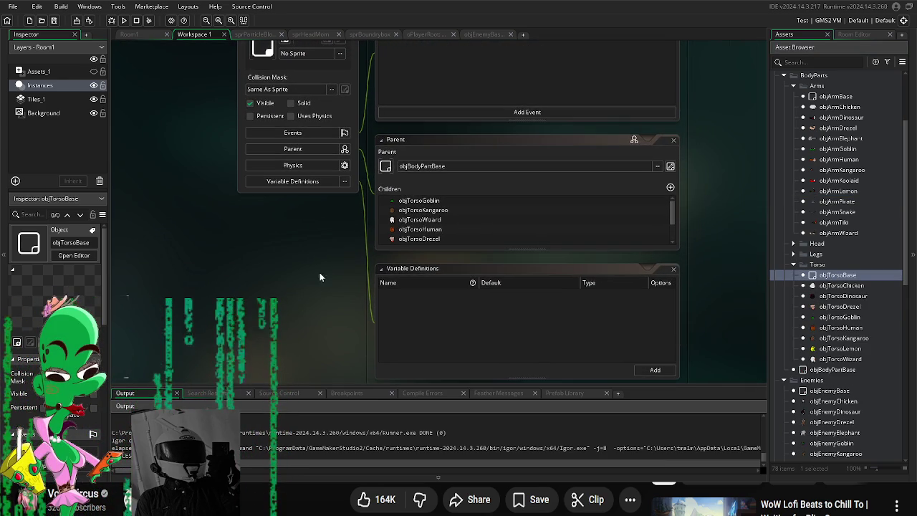
pyautogui.scroll(1, 309, 206)
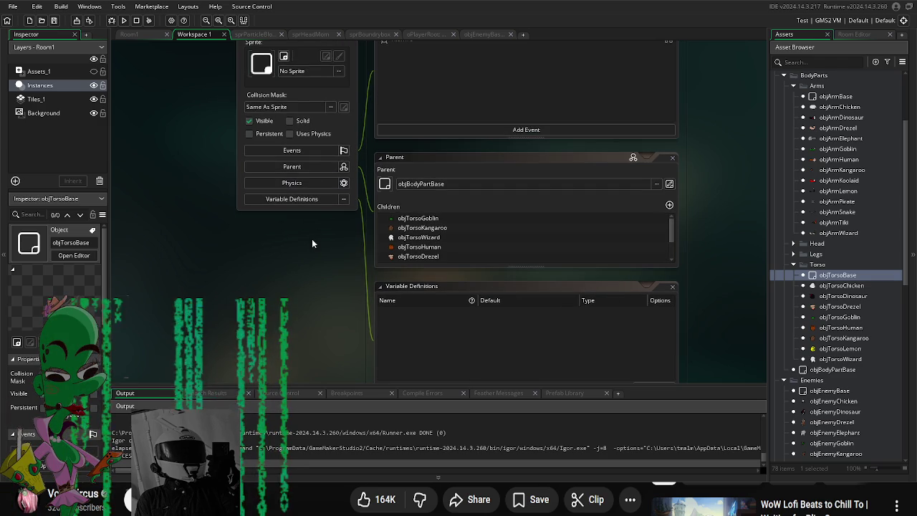
pyautogui.moveTo(319, 239); pyautogui.dragTo(306, 222)
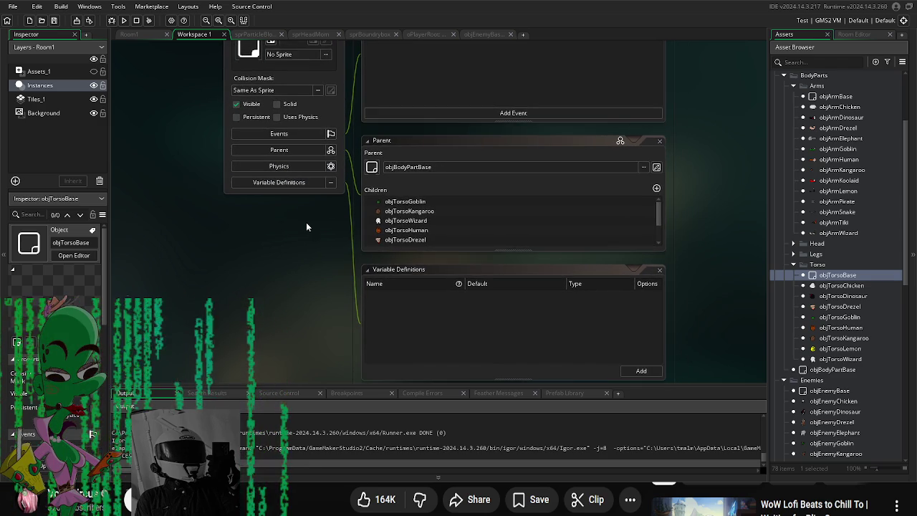
pyautogui.click(639, 371)
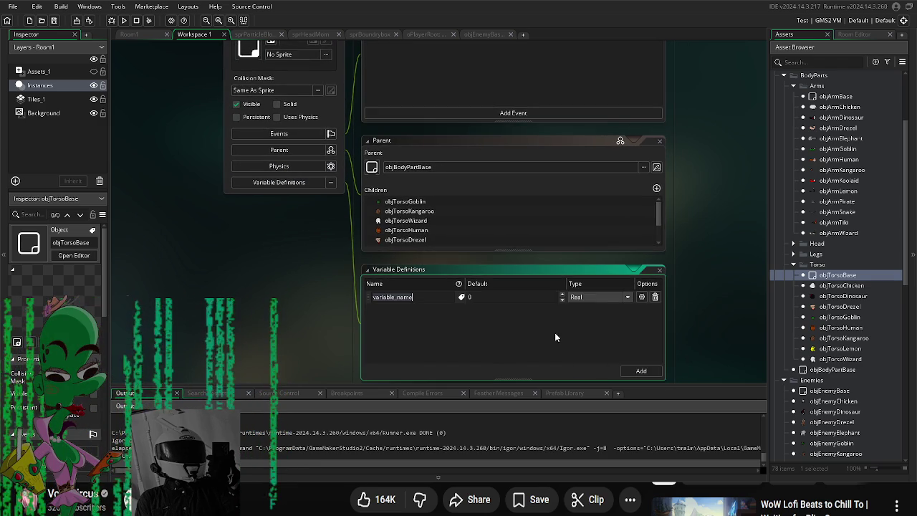
pyautogui.write('defa')
pyautogui.write('nse')
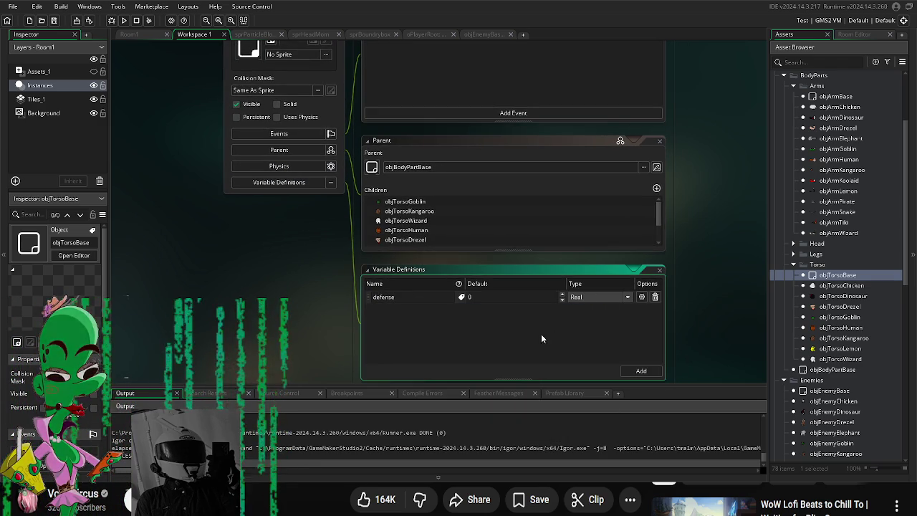
pyautogui.click(305, 303)
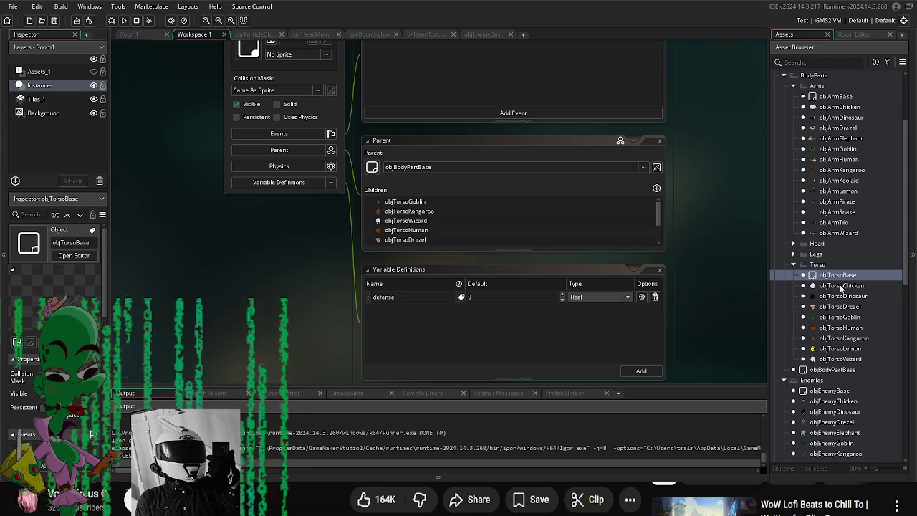
pyautogui.scroll(3, 881, 256)
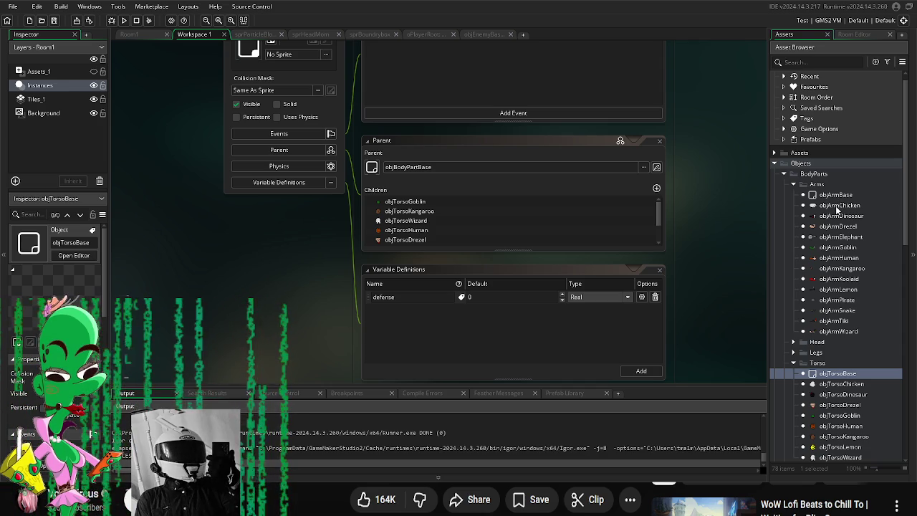
# Step: Expand the Legs folder and open objLegChicken's object editor
pyautogui.click(838, 206)
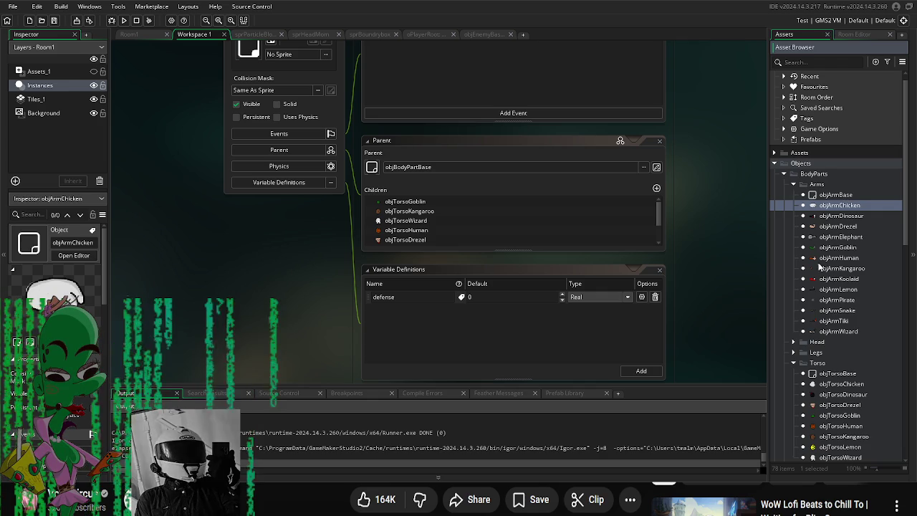
pyautogui.scroll(-1, 810, 272)
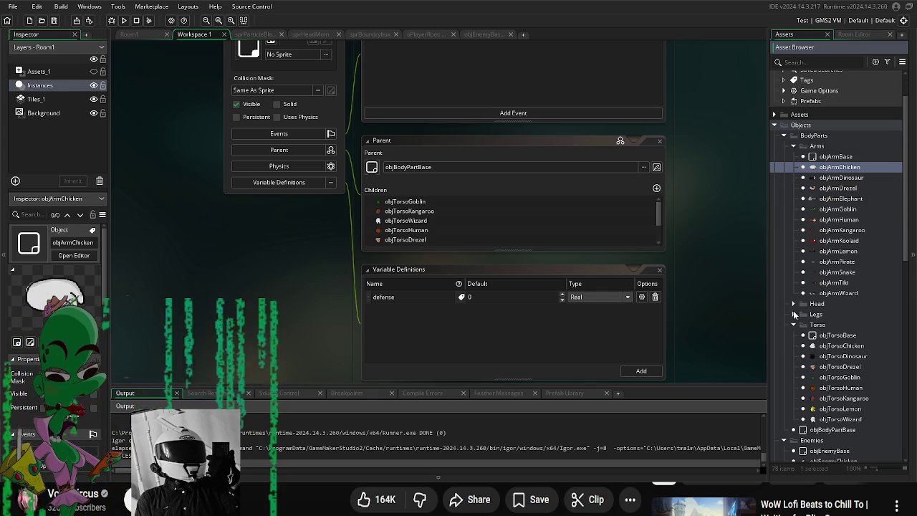
pyautogui.click(794, 314)
pyautogui.click(840, 336)
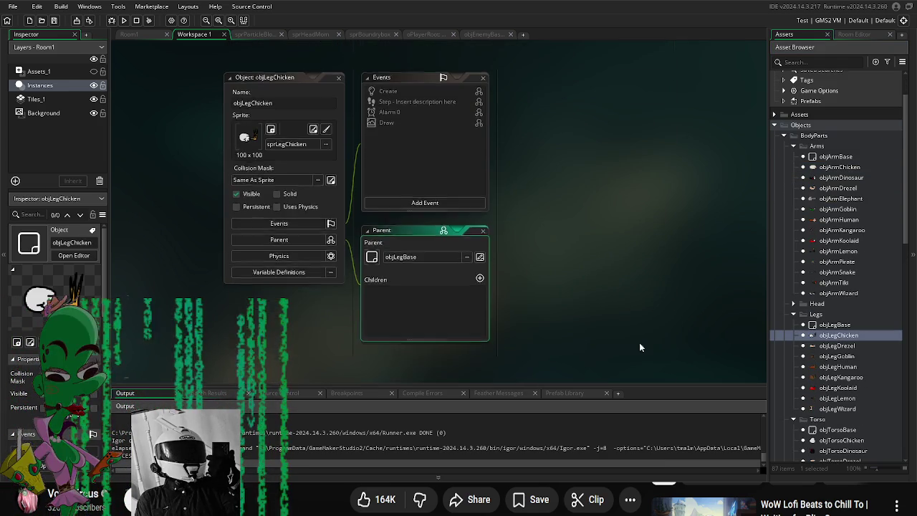